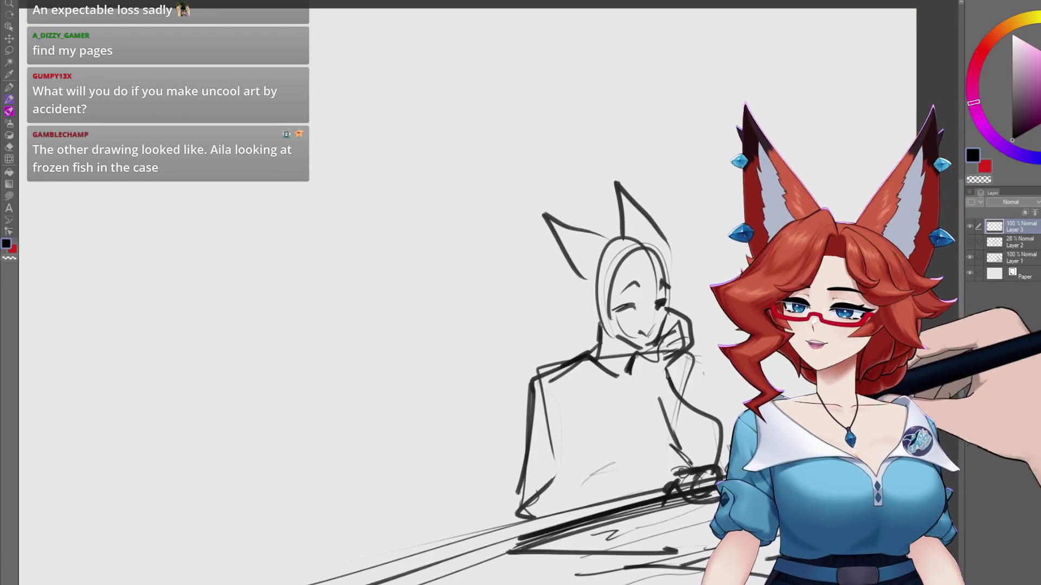
- Draw rough lines across the seated figure's lap and base
mouse_move(743, 477)
mouse_down()
mouse_move(618, 450)
mouse_move(615, 405)
mouse_up()
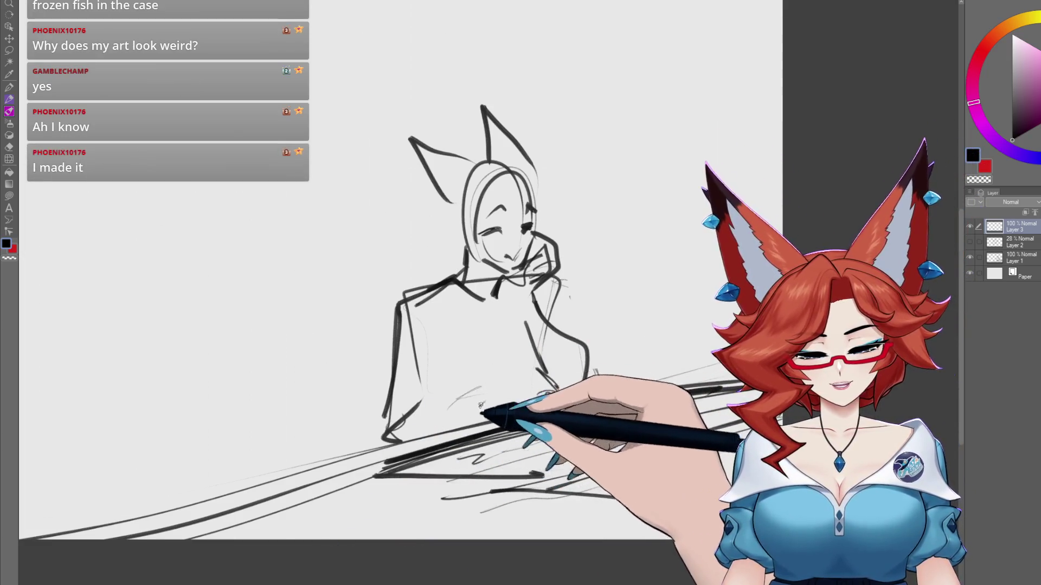
drag(526, 403, 481, 407)
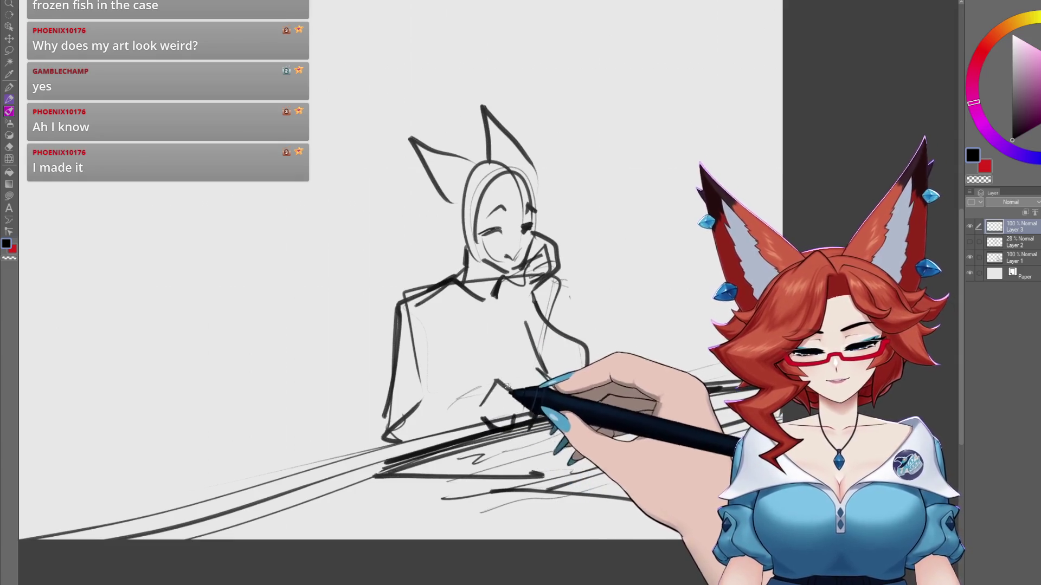
mouse_move(492, 349)
mouse_down()
mouse_move(513, 384)
mouse_move(477, 418)
mouse_move(413, 406)
mouse_up()
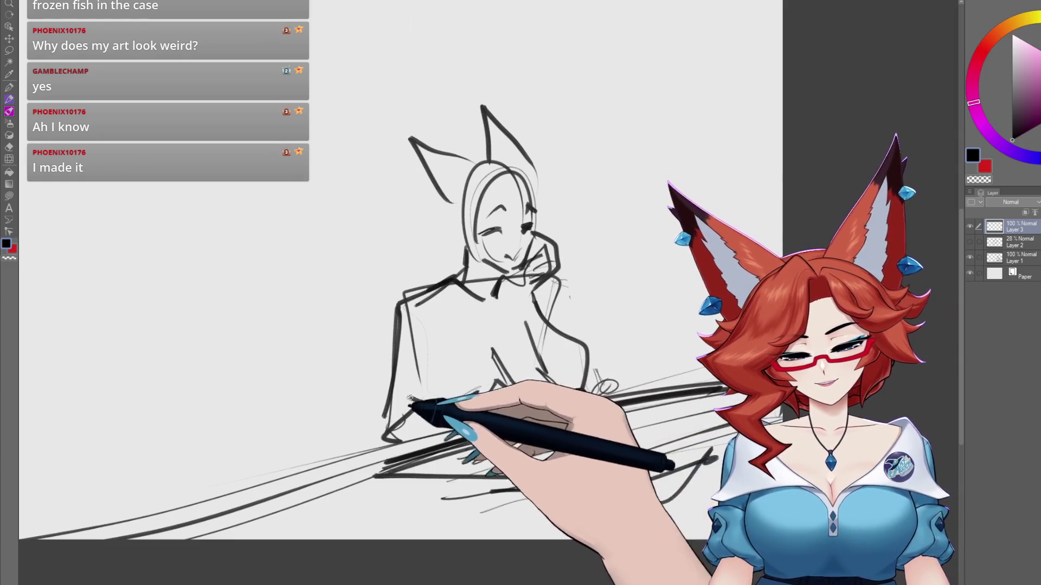
drag(542, 412, 588, 406)
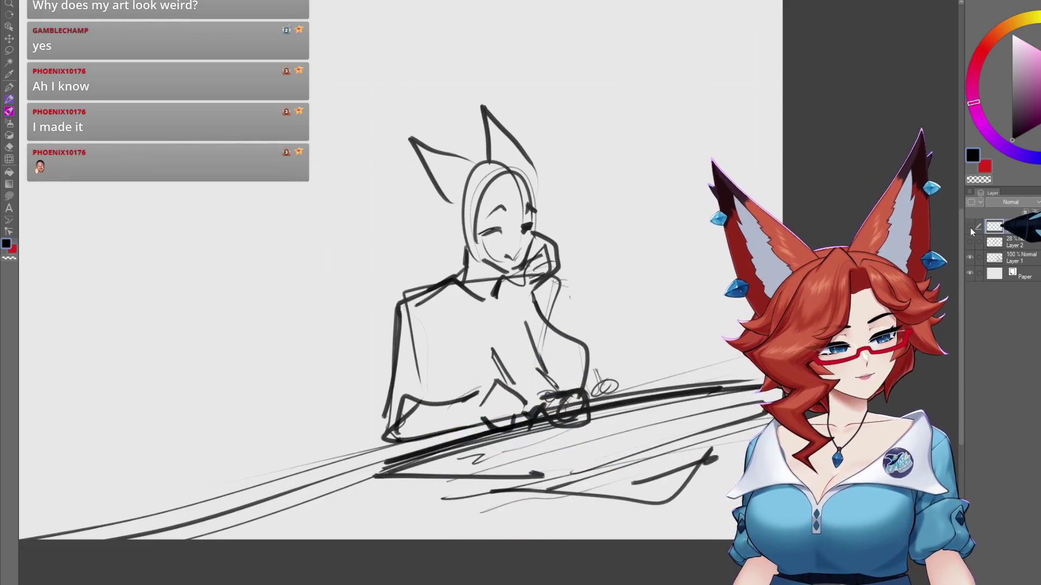
- On Layer 1, erase part of the dark scribble near the base and add a new top layer
click(1022, 259)
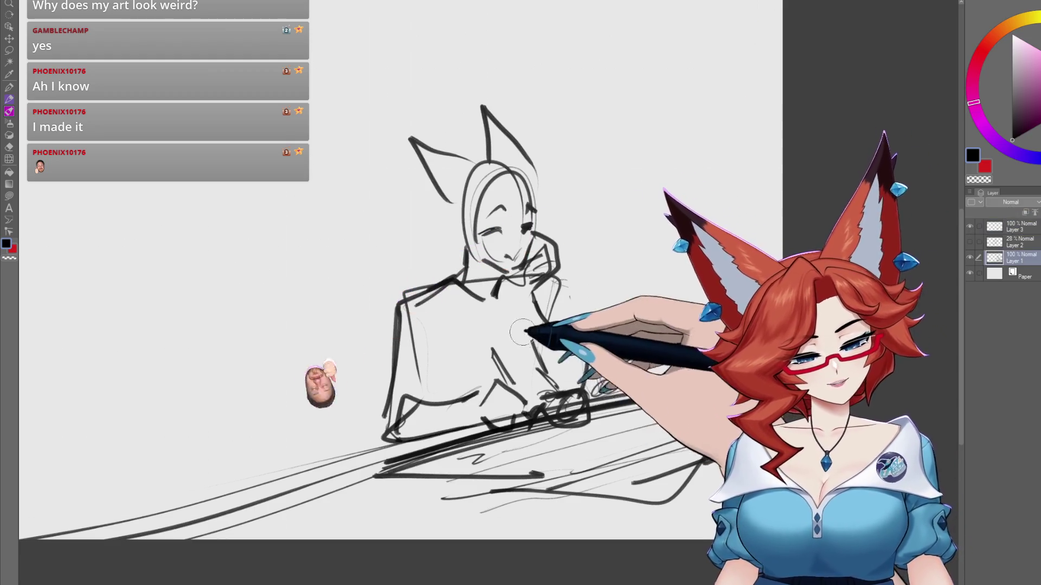
mouse_move(563, 418)
mouse_down()
mouse_move(616, 422)
mouse_move(461, 450)
mouse_up()
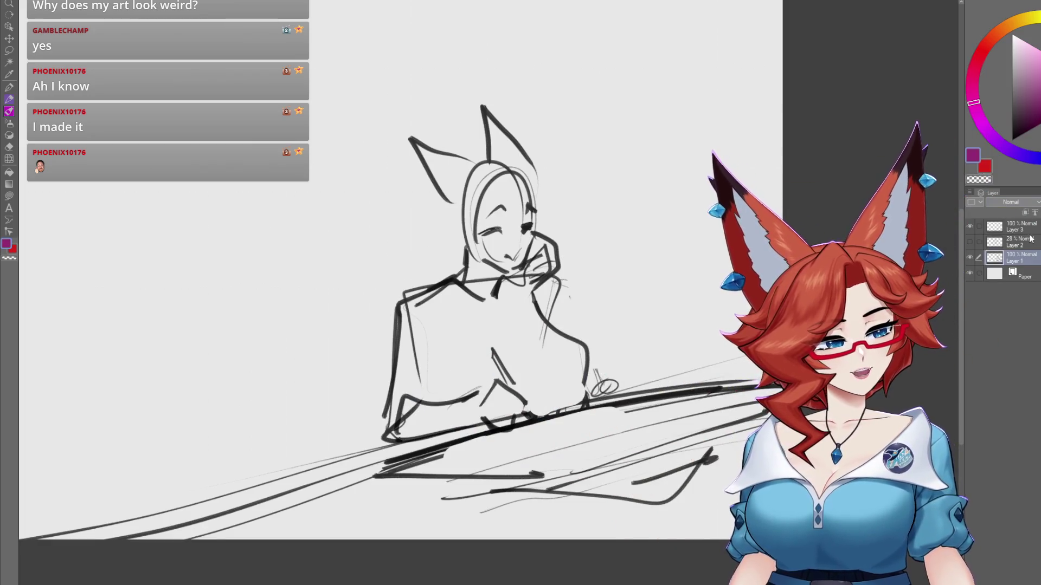
click(1014, 226)
- Sketch purple hands with fingers on the lap, then group Layers 4, 3 and 1 into Folder 1
click(1025, 212)
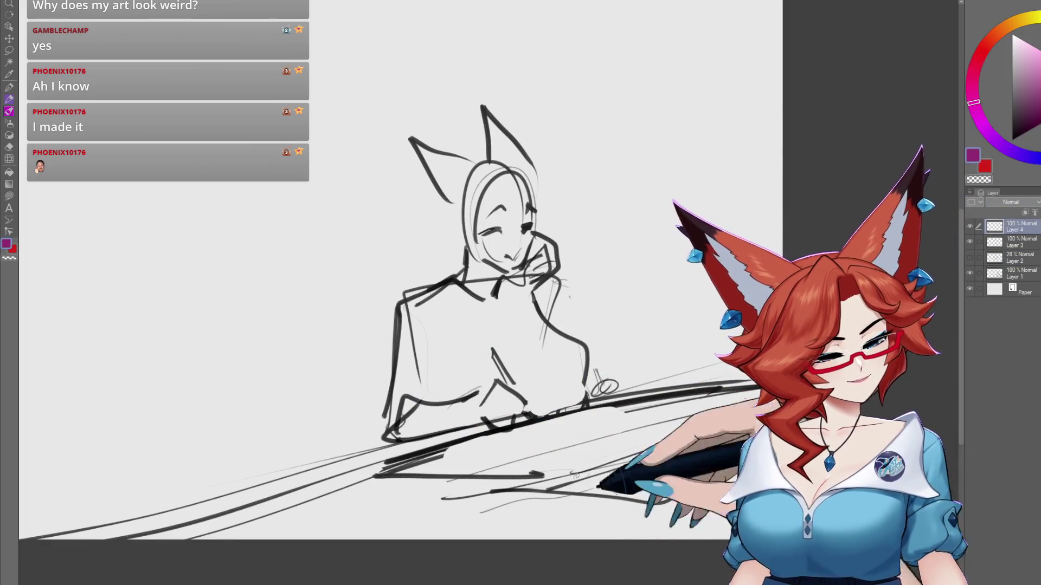
mouse_move(536, 352)
mouse_down()
mouse_move(577, 382)
mouse_move(591, 379)
mouse_up()
drag(434, 442, 467, 436)
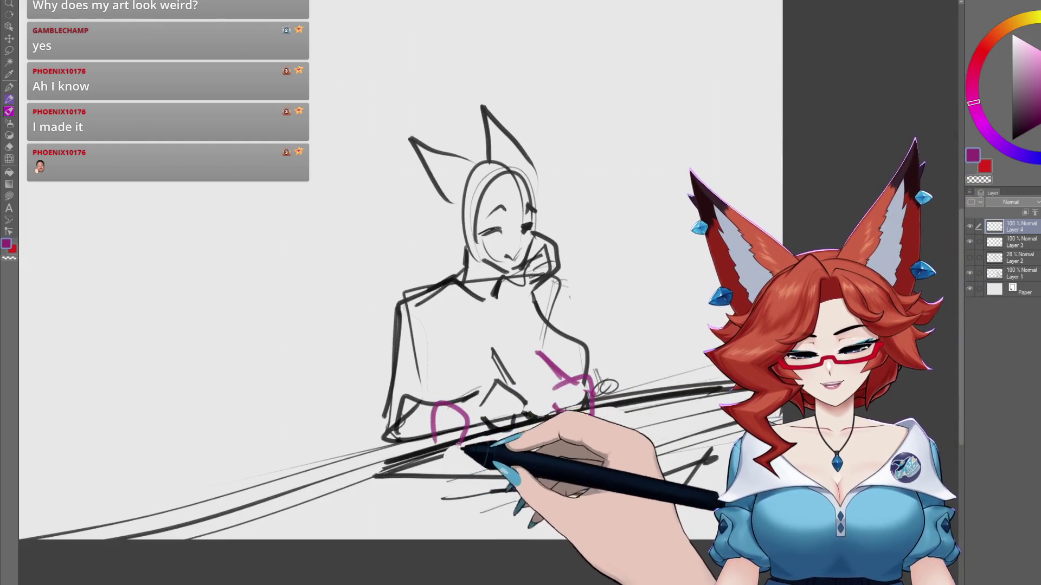
mouse_move(448, 381)
mouse_down()
mouse_move(452, 429)
mouse_move(468, 453)
mouse_up()
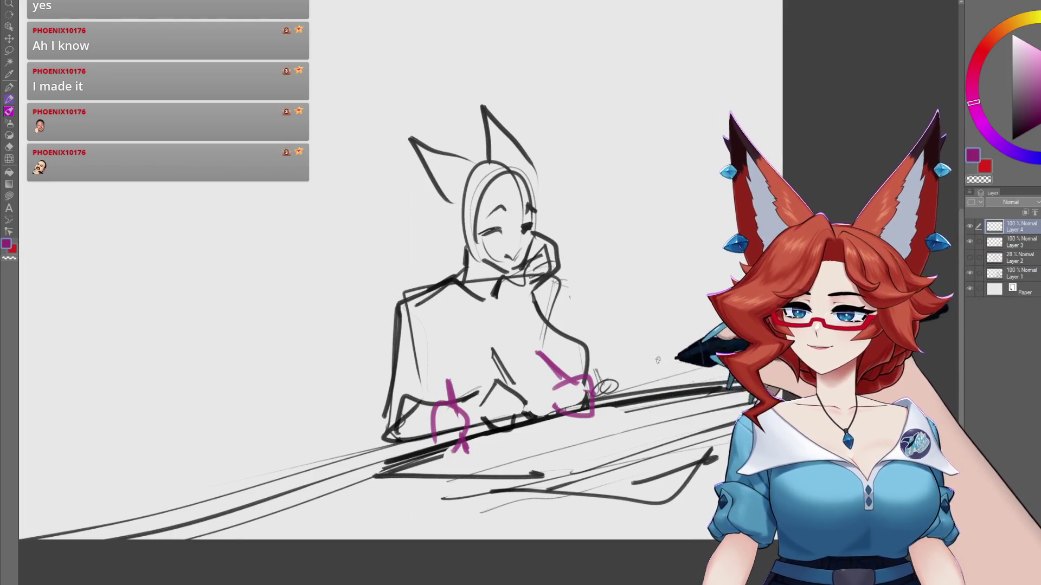
drag(657, 360, 795, 423)
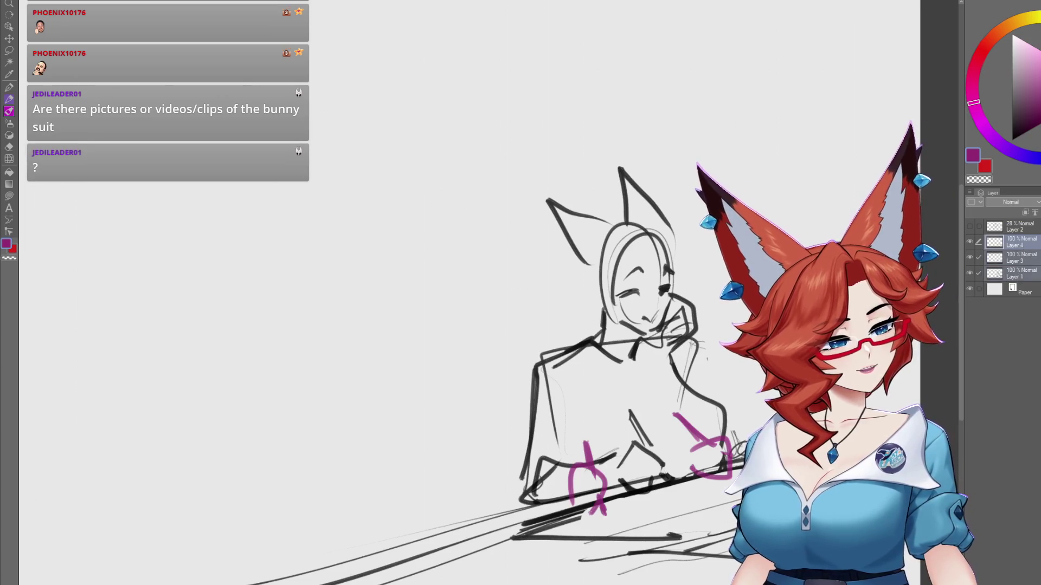
key(ctrl+g)
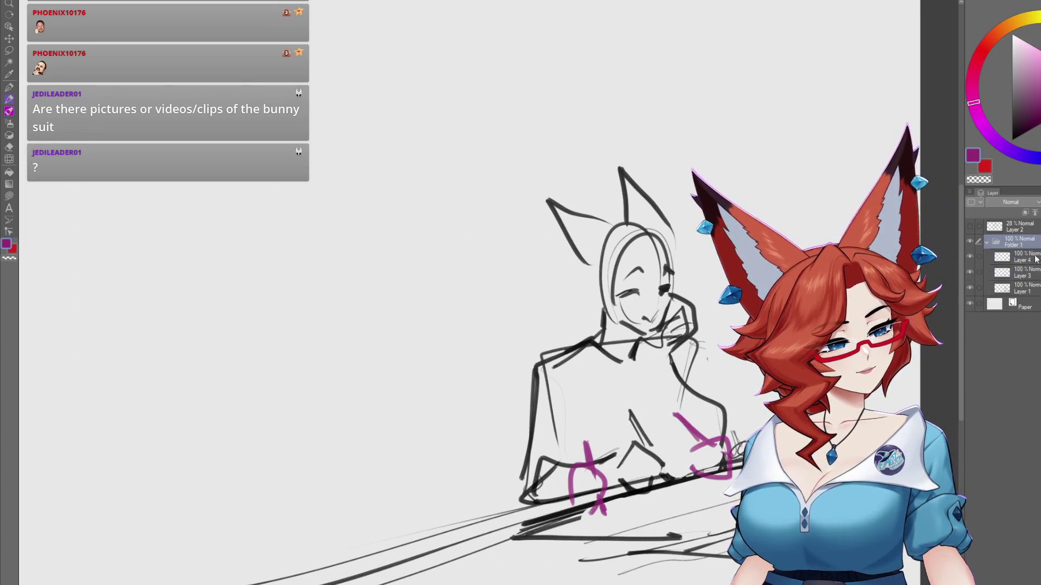
- Hide Folder 1, show the grey Layer 2 sketch, zoom to it, and add Layer 5 on top
click(988, 243)
click(970, 226)
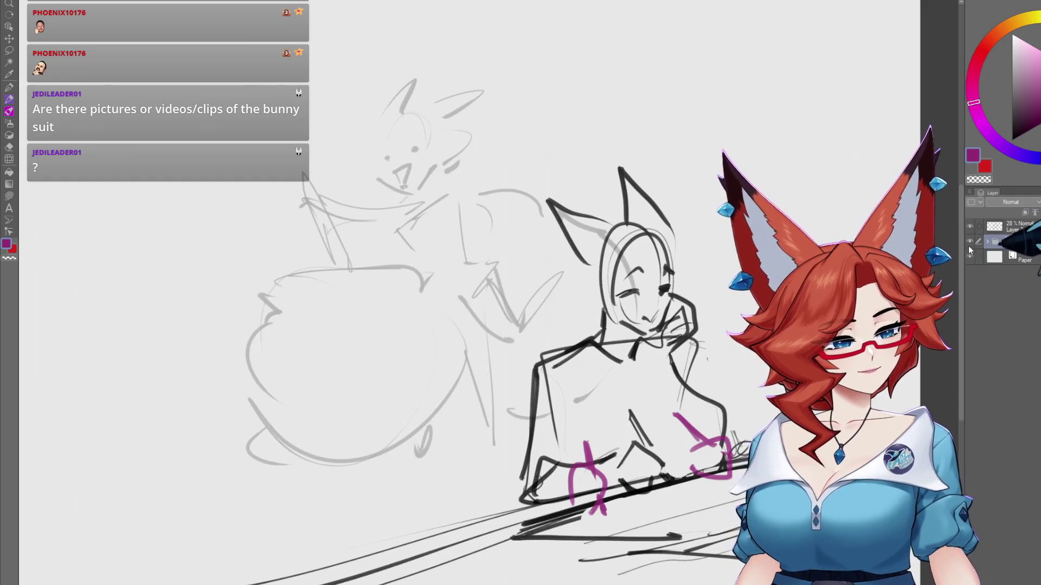
click(970, 242)
click(540, 383)
click(541, 383)
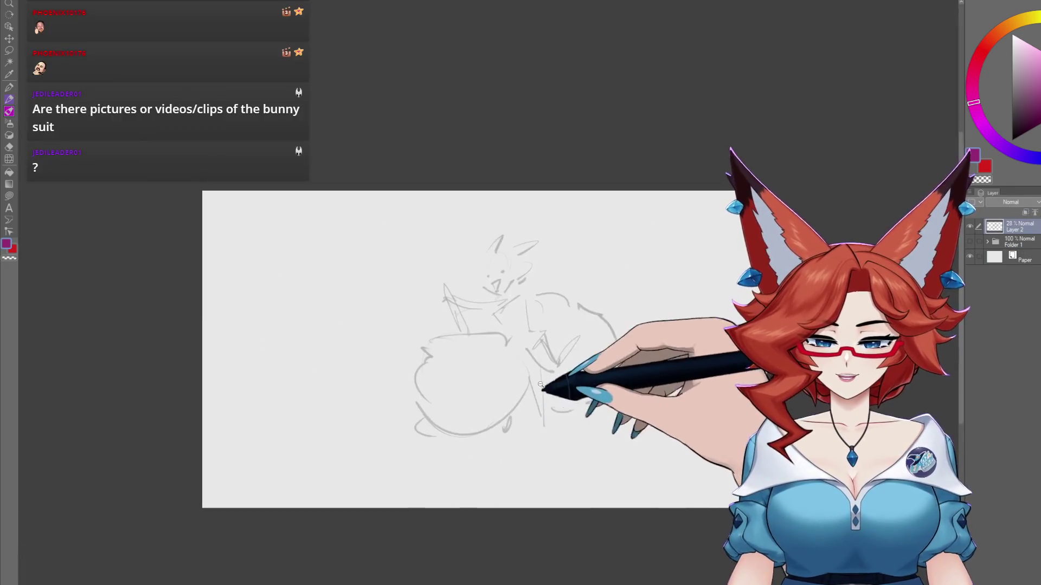
click(544, 383)
click(553, 382)
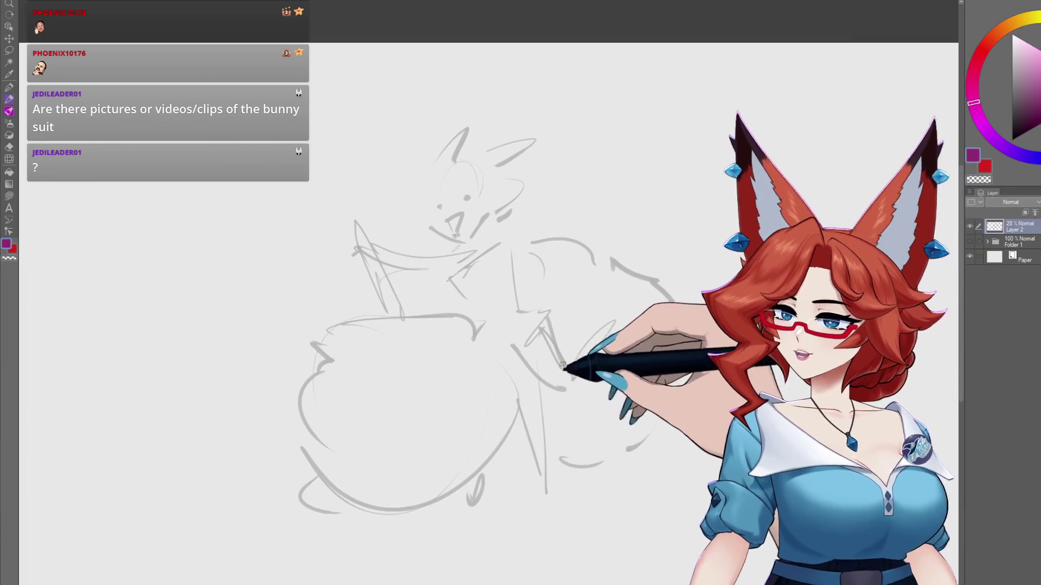
drag(564, 374, 541, 374)
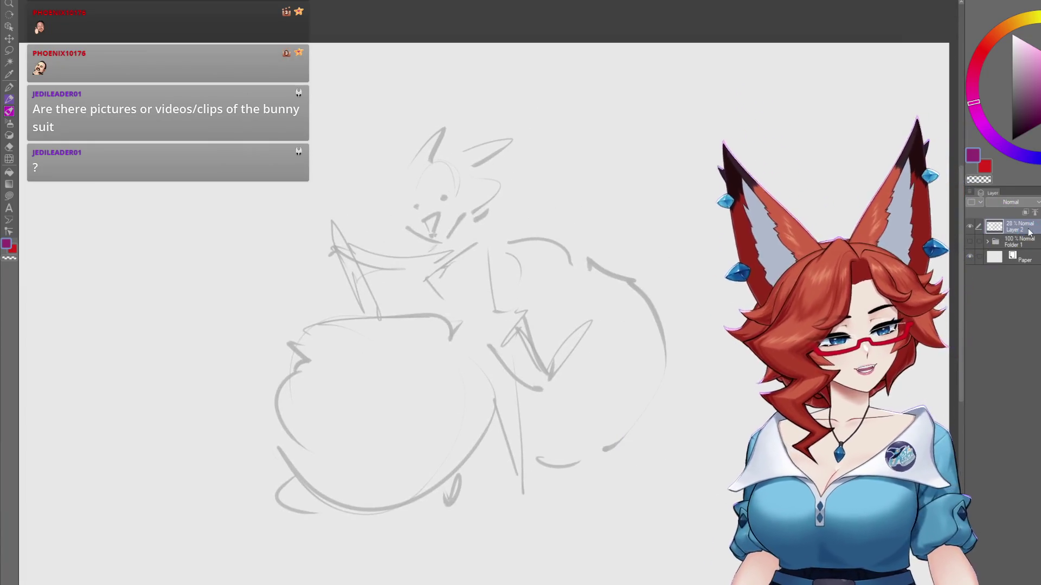
click(1025, 212)
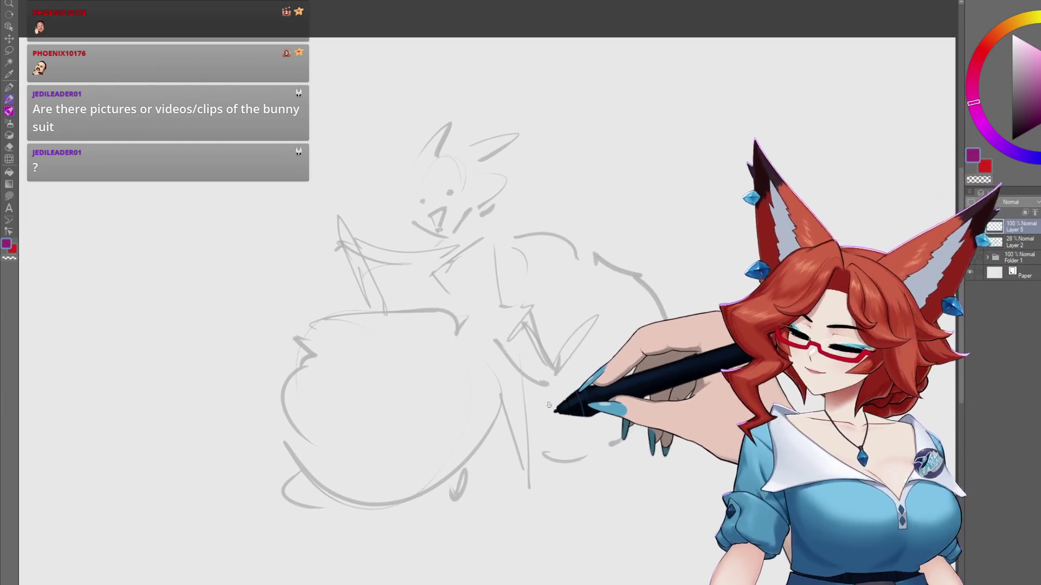
drag(553, 411, 572, 418)
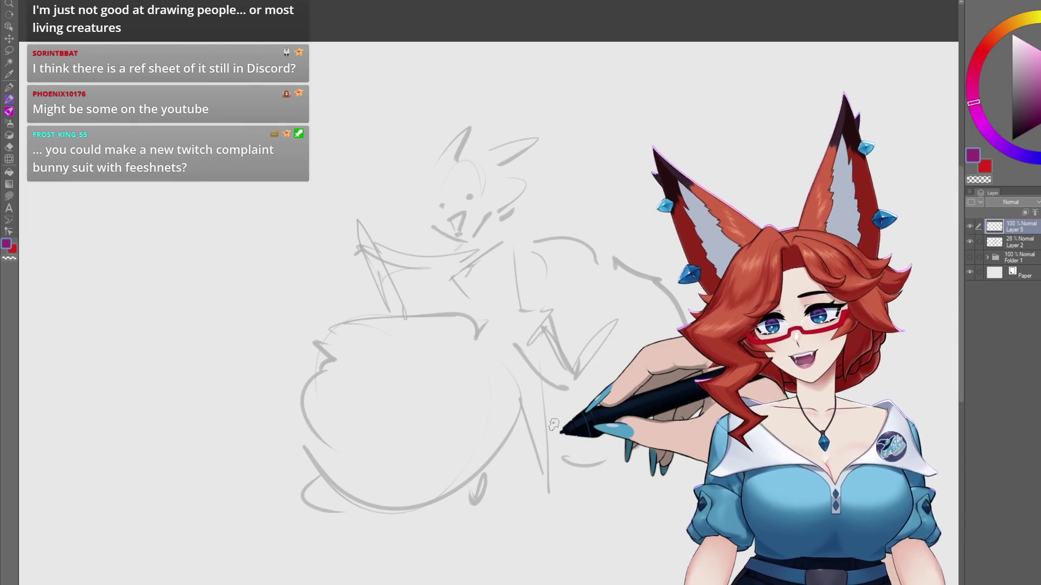
- Write 'YET' in purple letters on the canvas
drag(295, 87, 297, 140)
mouse_move(328, 87)
mouse_down()
mouse_move(322, 115)
mouse_move(361, 65)
mouse_move(348, 103)
mouse_up()
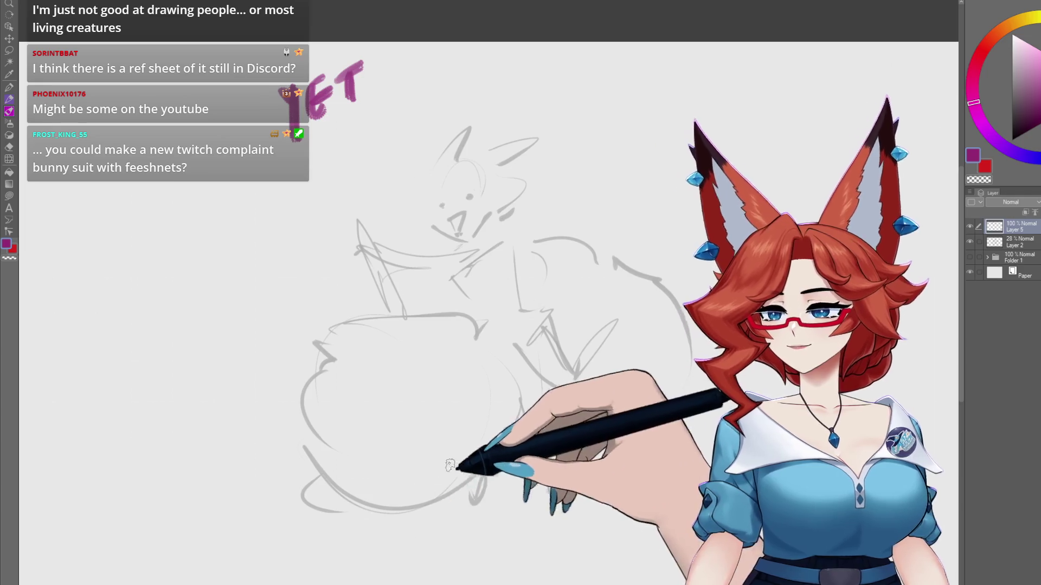
mouse_move(453, 485)
mouse_down()
mouse_move(570, 479)
mouse_move(550, 489)
mouse_move(465, 486)
mouse_up()
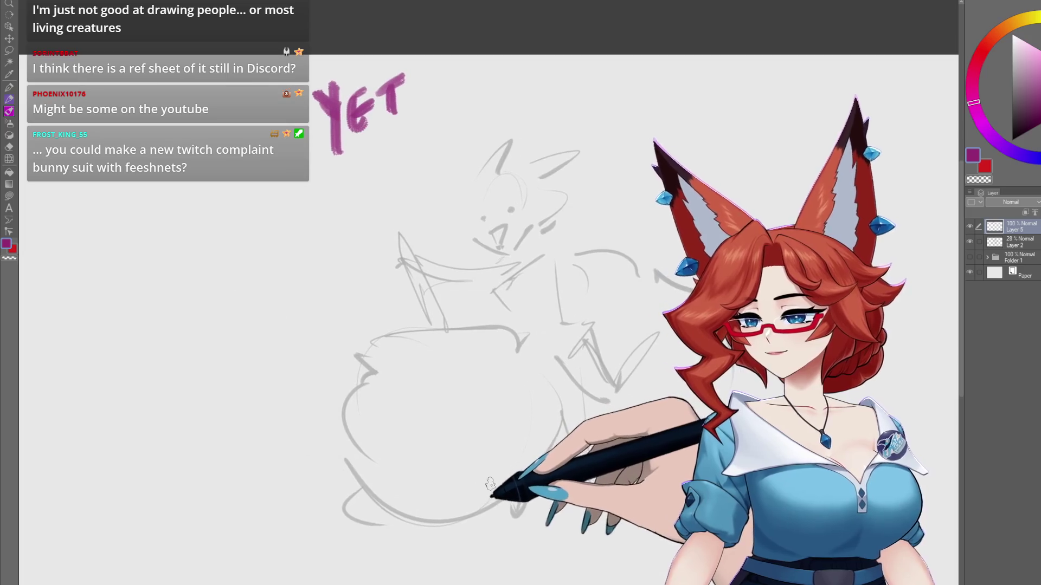
- Switch the drawing colour to black and remove the purple YET lettering
click(1012, 140)
drag(598, 423, 558, 409)
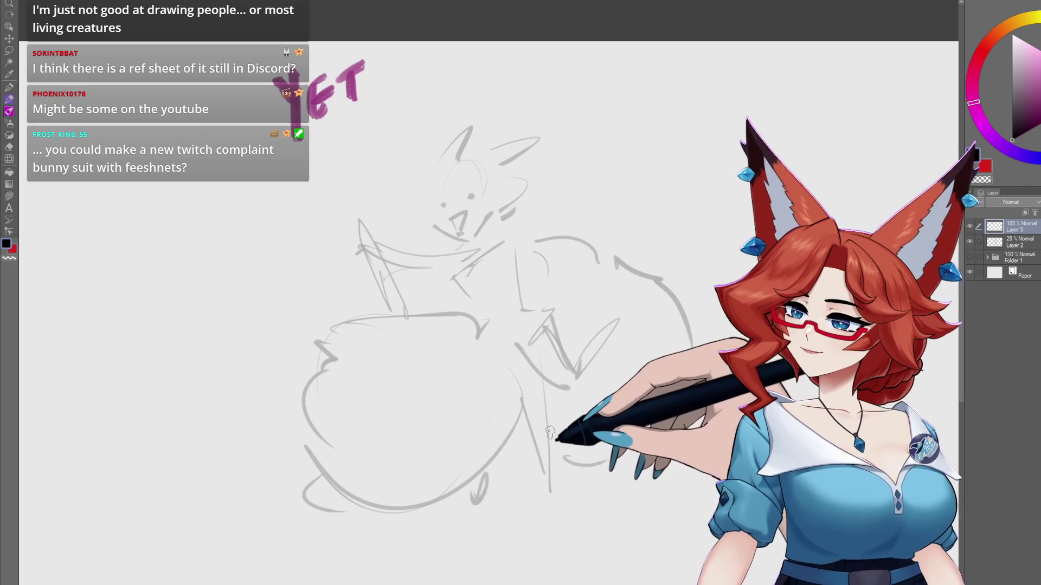
key(Delete)
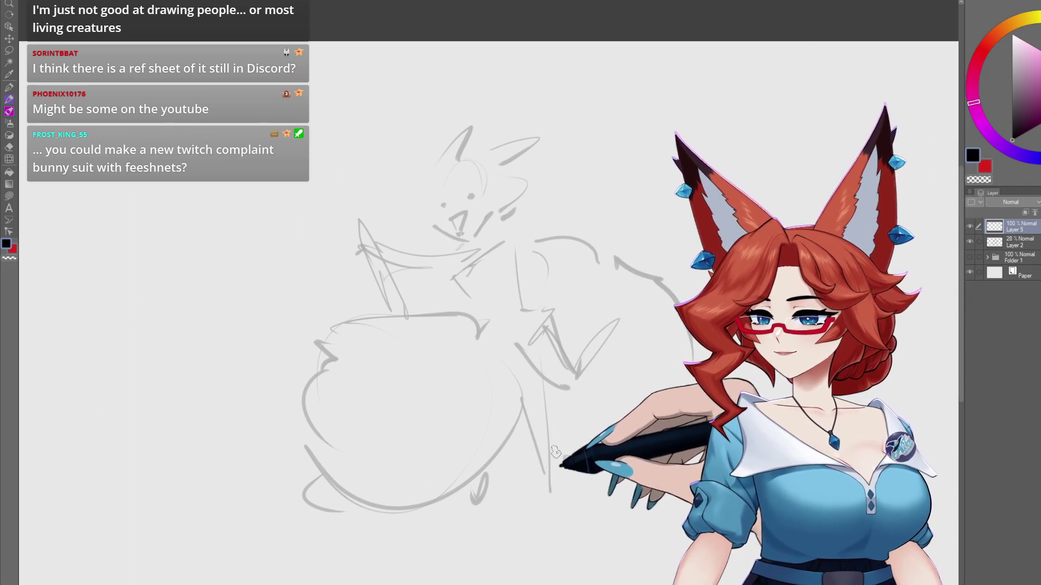
drag(561, 421, 529, 391)
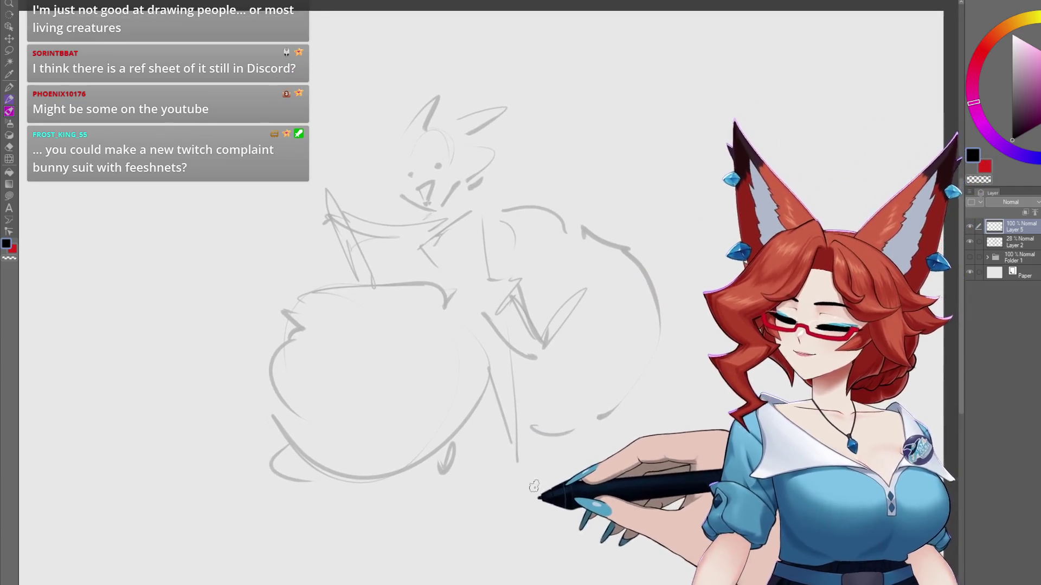
drag(537, 470, 592, 441)
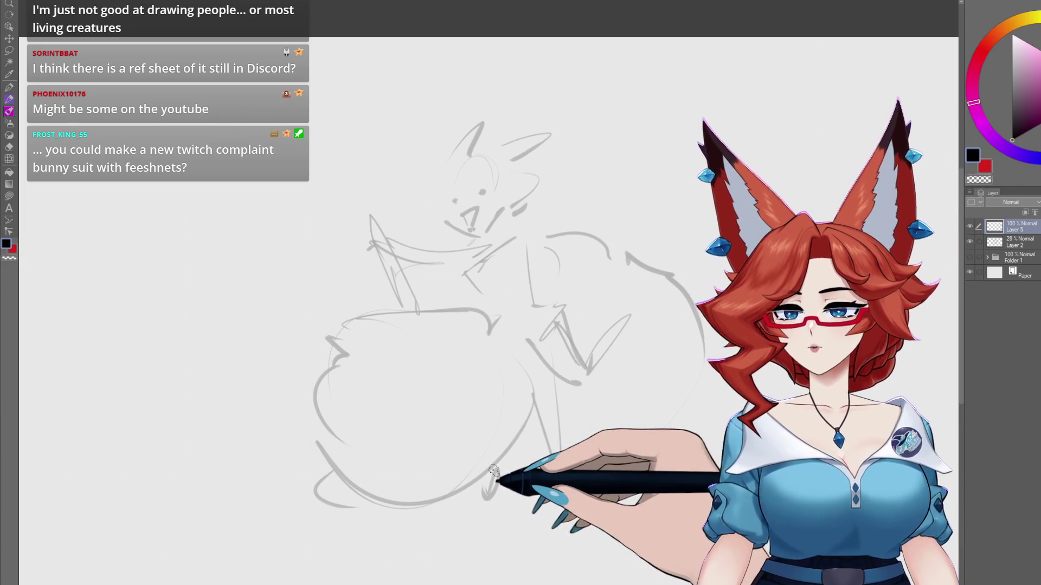
- Sketch a large ellipse for the figure's base on the blank left canvas
mouse_move(493, 416)
mouse_down()
mouse_move(769, 379)
mouse_move(729, 386)
mouse_up()
drag(445, 389, 431, 379)
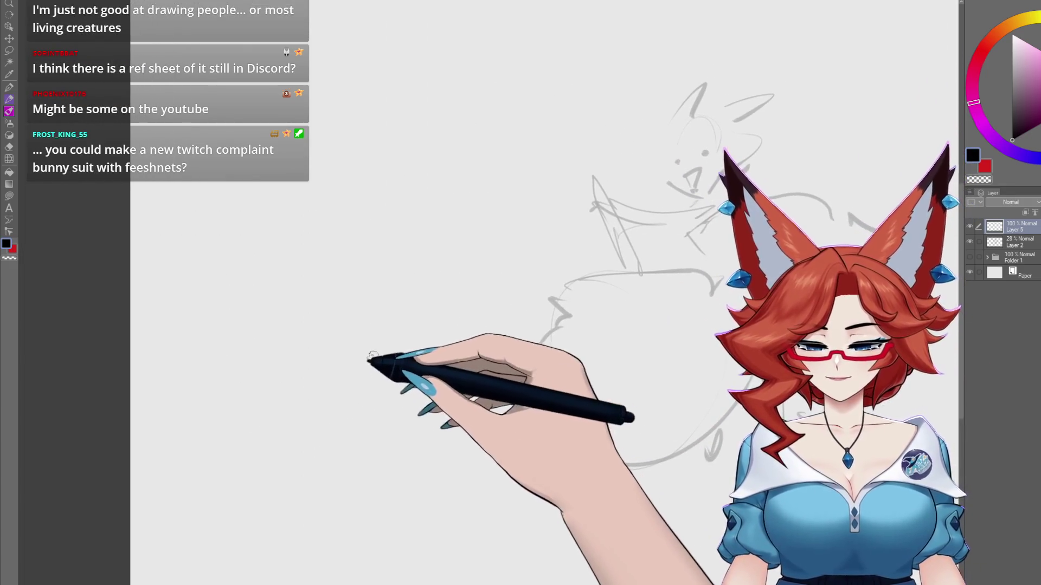
drag(314, 374, 249, 472)
drag(317, 373, 382, 344)
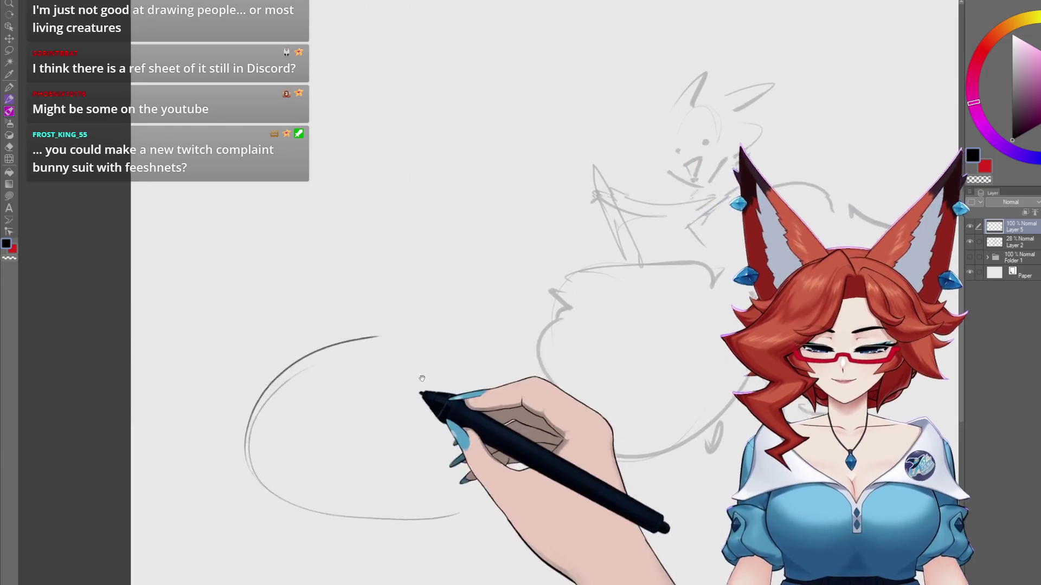
scroll(418, 394, down, 2)
mouse_move(251, 364)
mouse_down()
mouse_move(372, 408)
mouse_move(463, 412)
mouse_up()
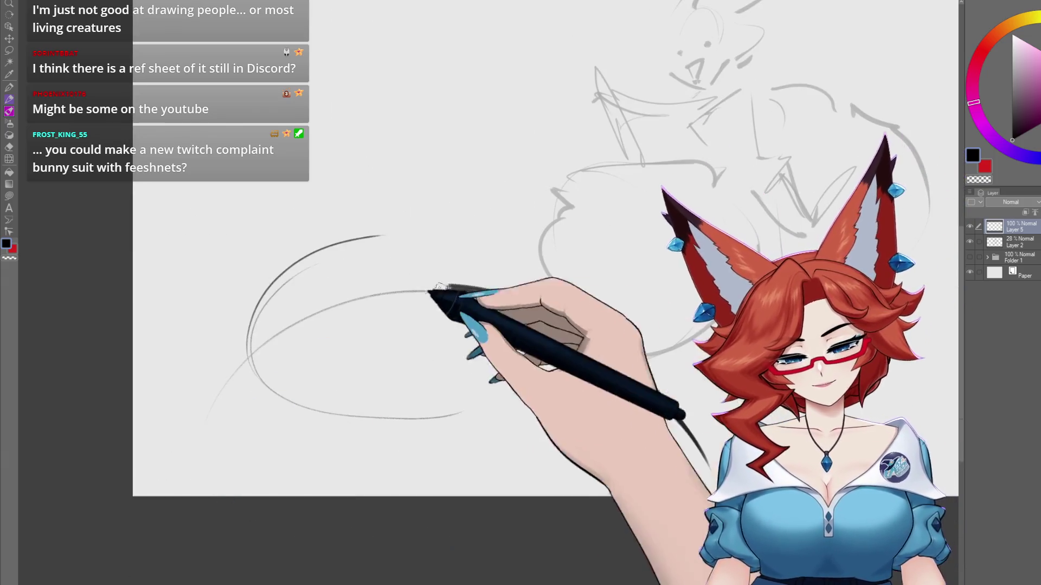
- Draw a thick dark arc for the base, erase the thin ellipse, and retrace the arc heavily
mouse_move(179, 495)
mouse_down()
mouse_move(469, 288)
mouse_move(700, 439)
mouse_move(654, 475)
mouse_up()
mouse_move(355, 276)
mouse_down()
mouse_move(216, 396)
mouse_move(283, 458)
mouse_move(463, 470)
mouse_move(456, 519)
mouse_move(455, 436)
mouse_up()
mouse_move(662, 425)
mouse_down()
mouse_move(337, 314)
mouse_move(179, 466)
mouse_move(232, 407)
mouse_move(720, 519)
mouse_up()
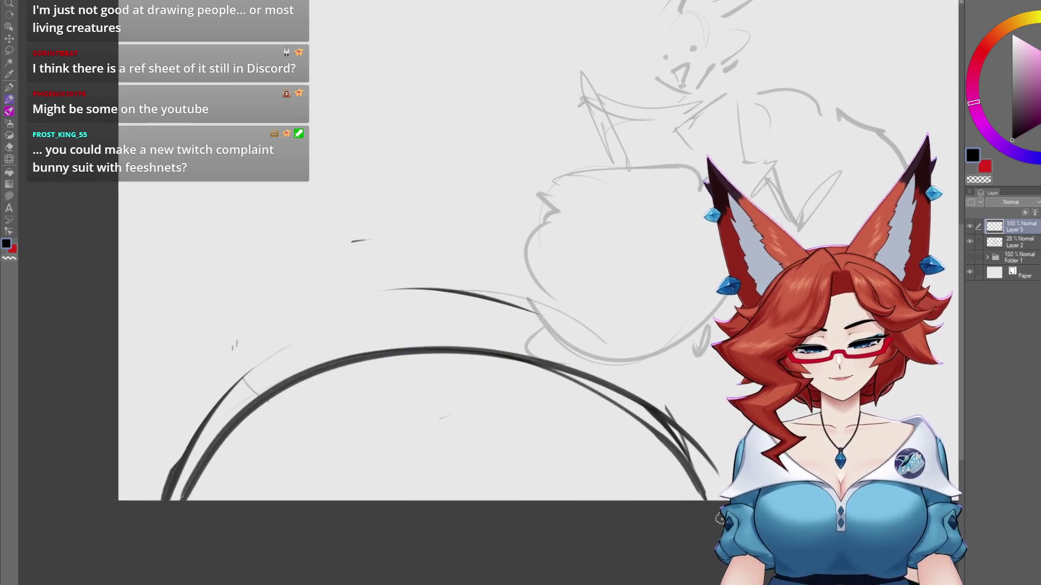
drag(162, 496, 623, 374)
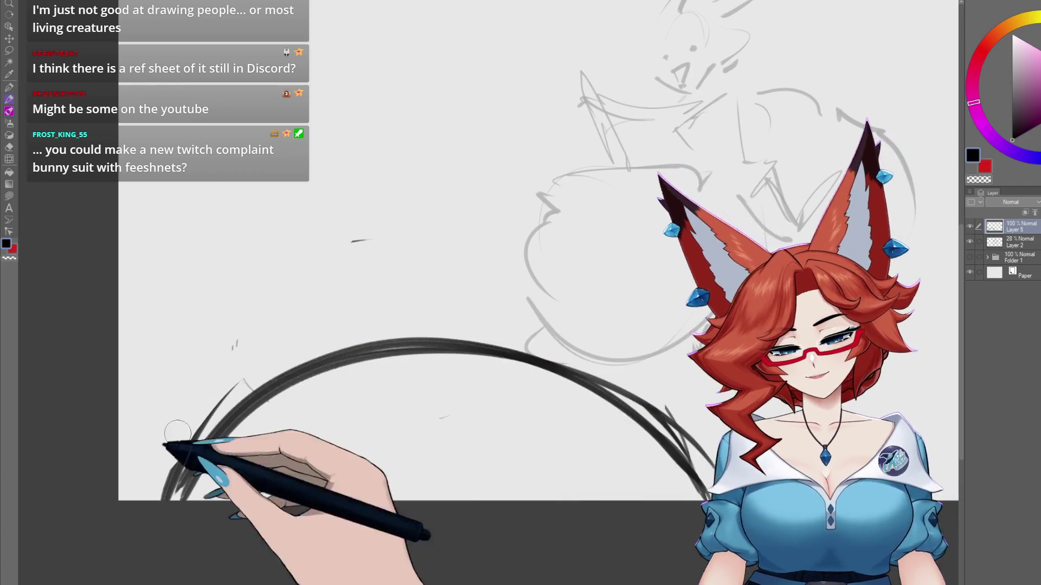
drag(418, 218, 411, 249)
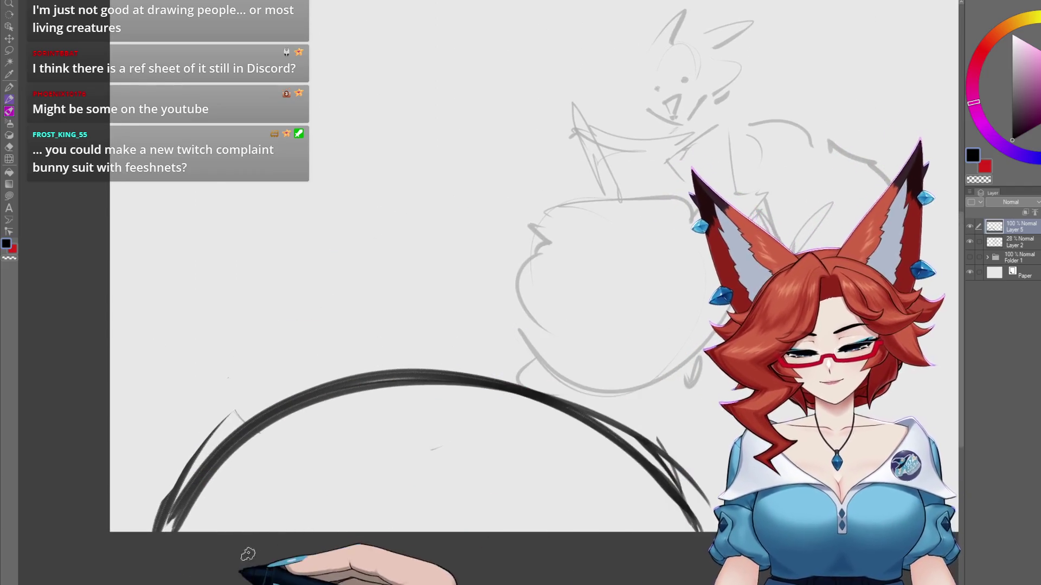
drag(236, 529, 600, 512)
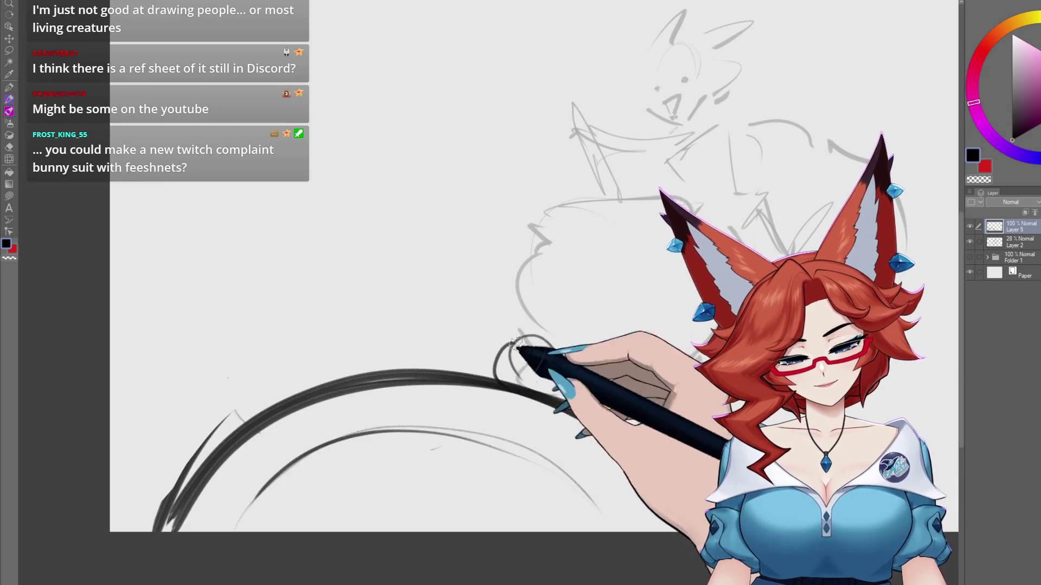
scroll(515, 379, up, 3)
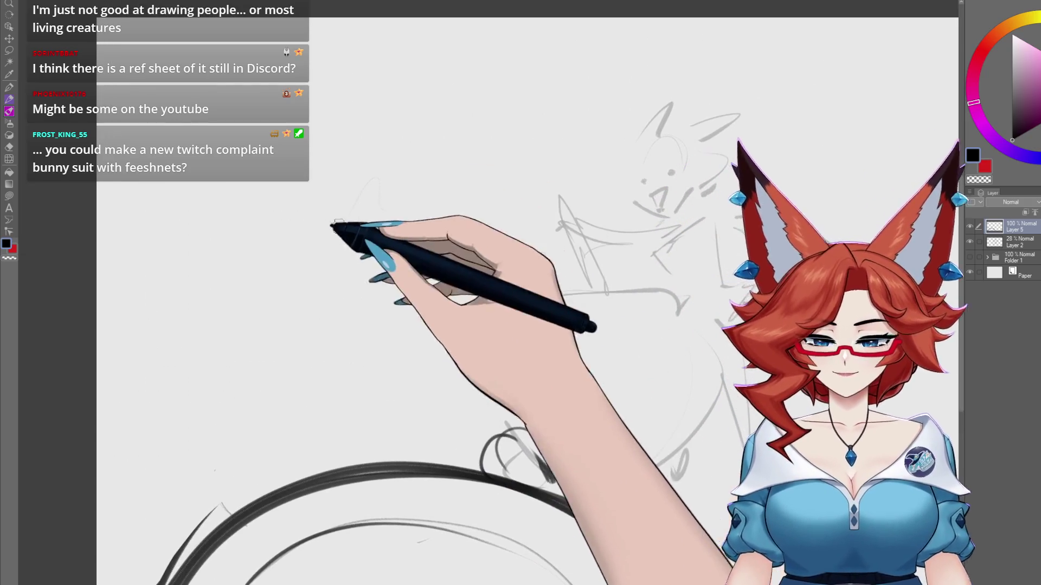
- Block in the figure's upper outline, back curve, body side lines and head circle
mouse_move(300, 206)
mouse_down()
mouse_move(464, 159)
mouse_move(529, 424)
mouse_up()
drag(470, 140, 274, 241)
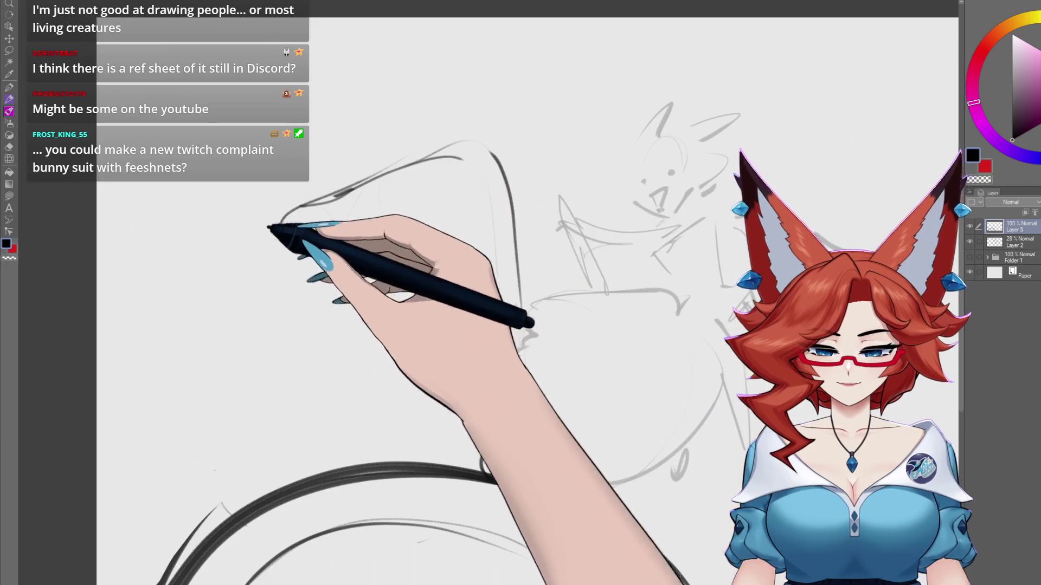
drag(463, 342, 412, 393)
mouse_move(288, 272)
mouse_down()
mouse_move(279, 337)
mouse_move(213, 492)
mouse_up()
drag(271, 331, 204, 378)
mouse_move(480, 233)
mouse_down()
mouse_move(414, 428)
mouse_move(428, 485)
mouse_up()
scroll(414, 429, up, 2)
drag(488, 488, 550, 512)
mouse_move(423, 141)
mouse_down()
mouse_move(360, 97)
mouse_move(333, 202)
mouse_move(446, 177)
mouse_move(448, 249)
mouse_move(409, 256)
mouse_up()
scroll(448, 249, right, 1)
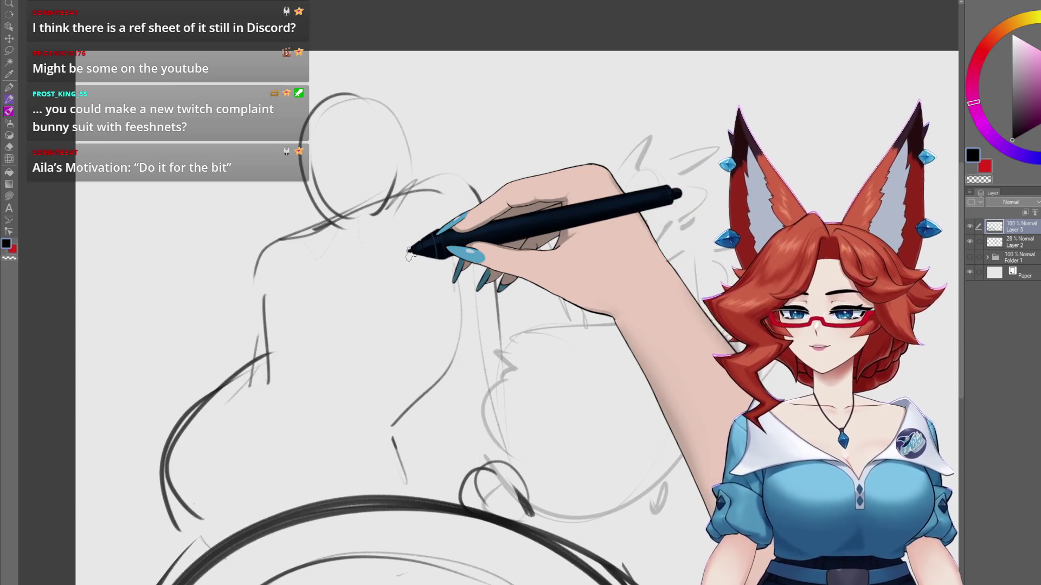
scroll(507, 336, down, 5)
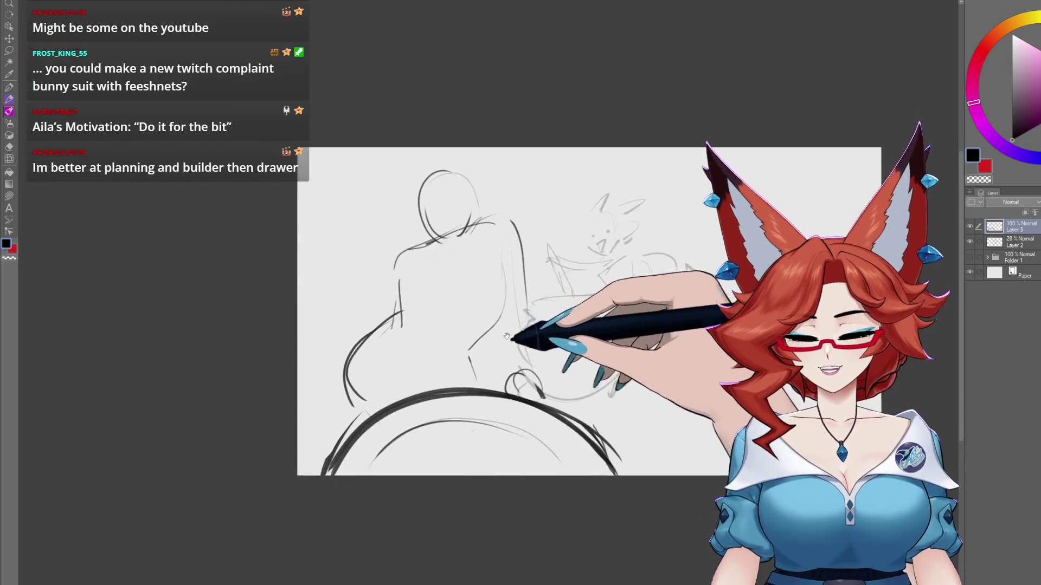
scroll(507, 336, up, 2)
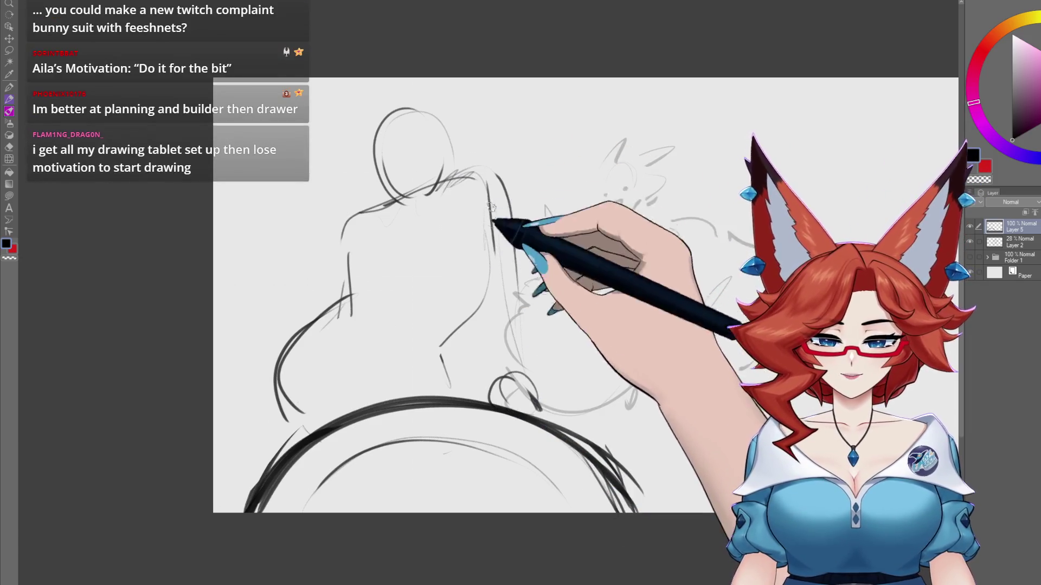
- Add the dark side line, shoulder strands and arm, then bolden the arm line and head top
drag(490, 208, 516, 386)
drag(490, 300, 496, 399)
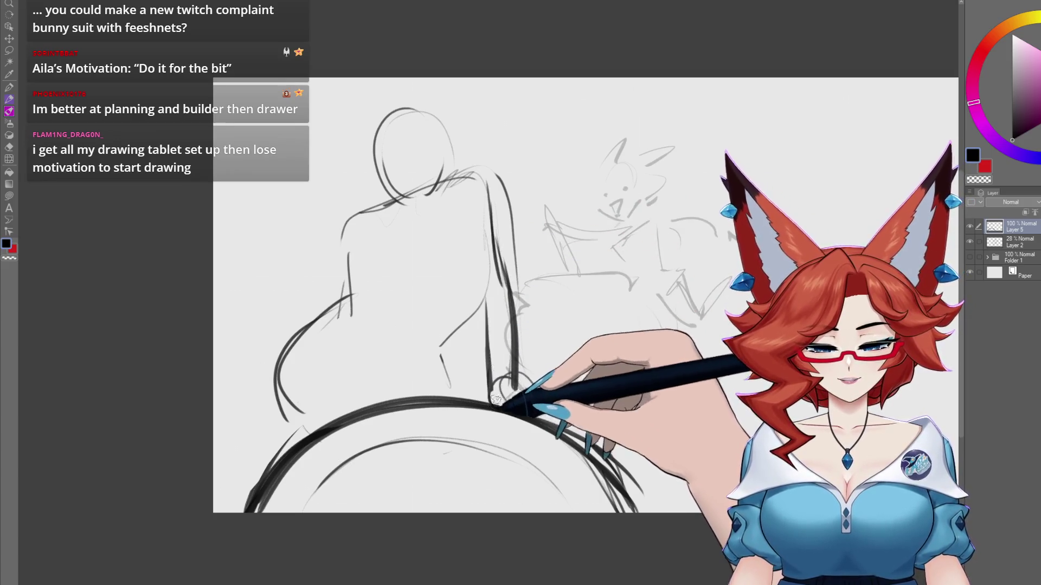
drag(488, 206, 487, 238)
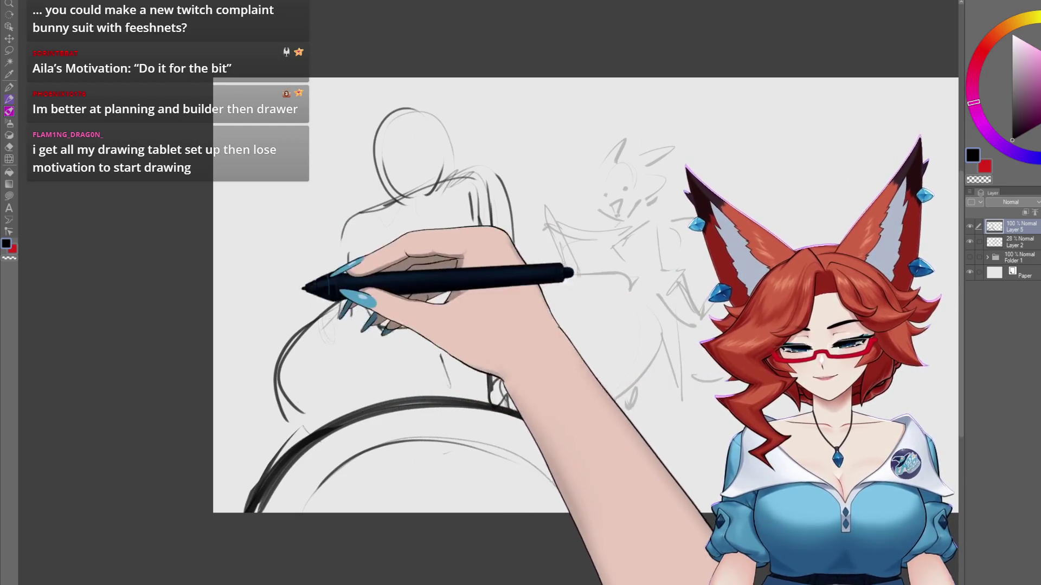
mouse_move(325, 235)
mouse_down()
mouse_move(295, 246)
mouse_move(274, 300)
mouse_move(304, 292)
mouse_up()
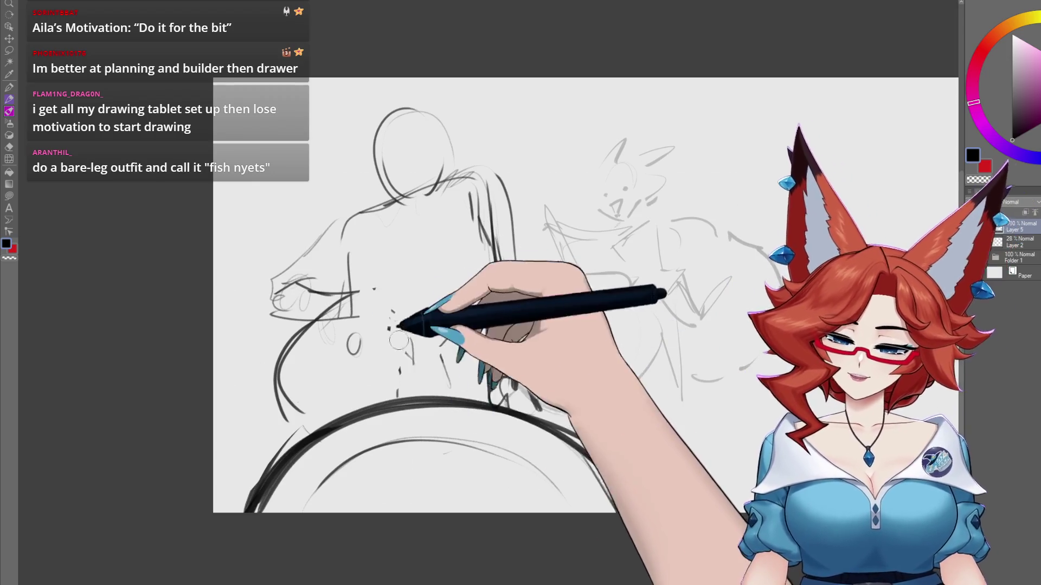
mouse_move(406, 320)
mouse_down()
mouse_move(274, 302)
mouse_move(332, 197)
mouse_move(348, 290)
mouse_move(336, 209)
mouse_move(347, 184)
mouse_up()
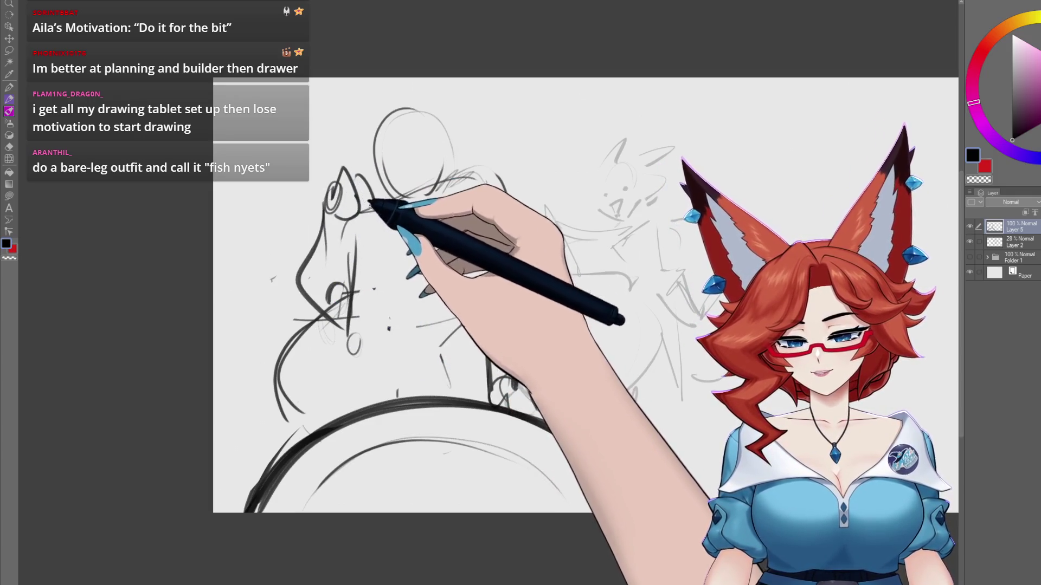
drag(345, 282, 351, 229)
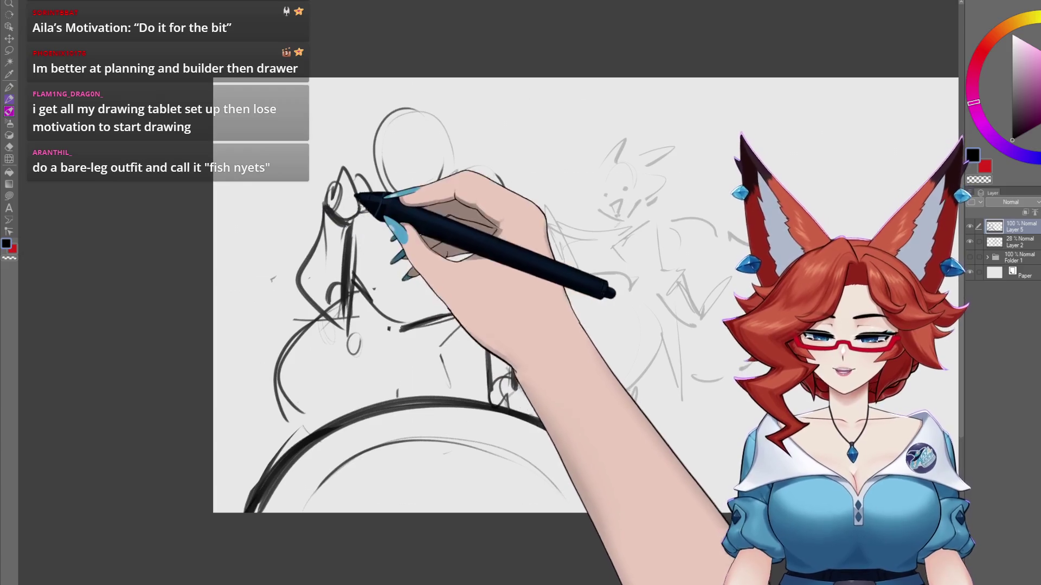
mouse_move(458, 146)
mouse_down()
mouse_move(441, 128)
mouse_move(381, 175)
mouse_move(454, 162)
mouse_move(383, 214)
mouse_up()
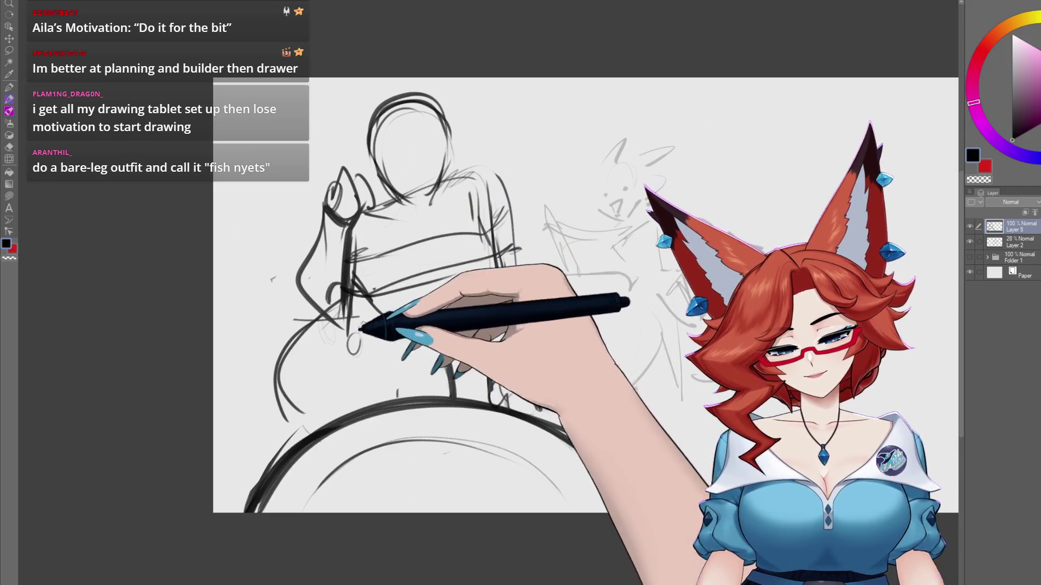
drag(367, 330, 396, 333)
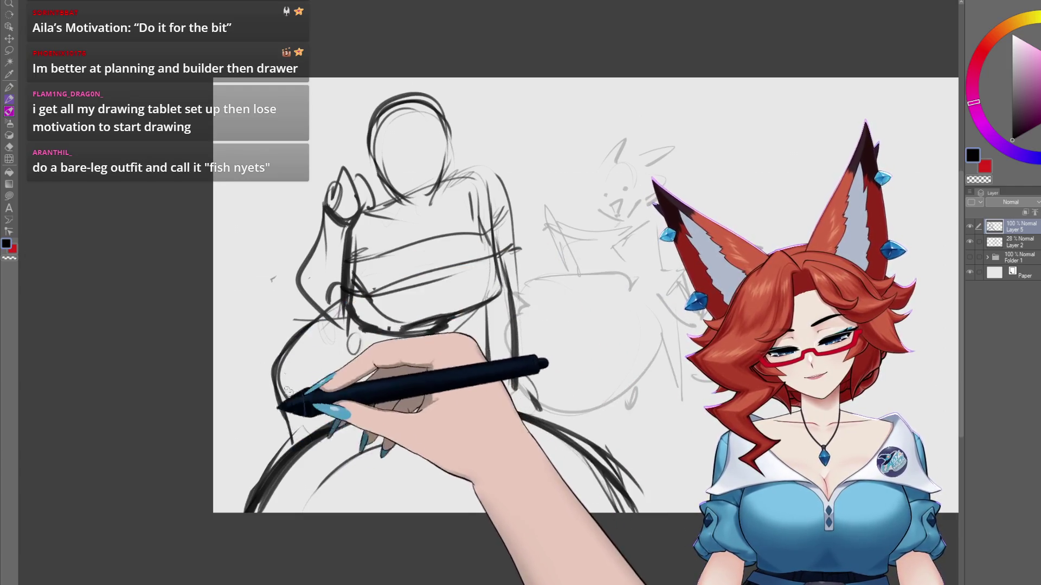
- Draw the lower-left lap curve and add strokes at the left and top right
drag(265, 438, 205, 436)
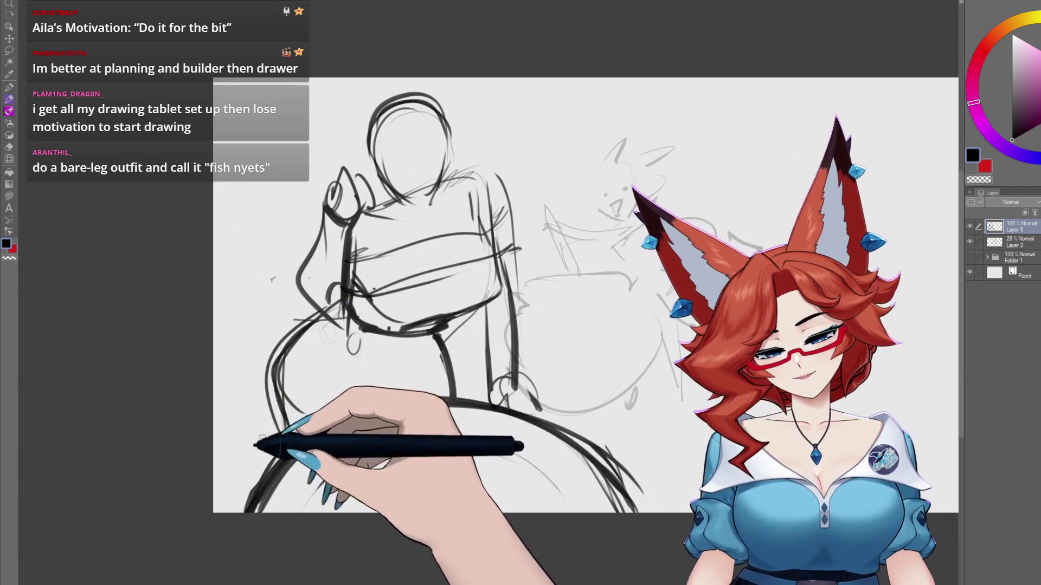
drag(214, 223, 280, 157)
drag(276, 211, 308, 175)
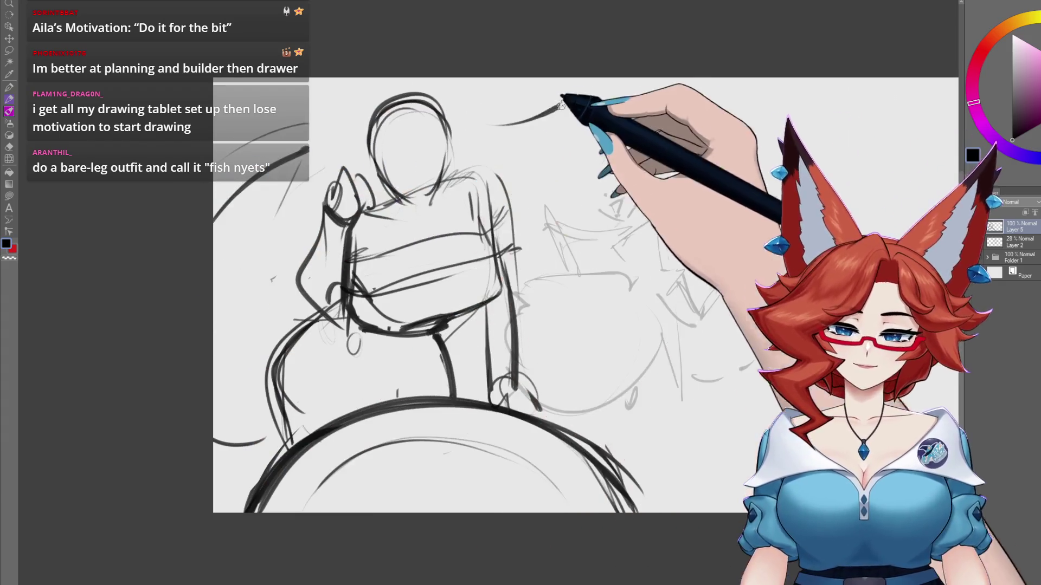
drag(490, 125, 575, 95)
mouse_move(591, 101)
mouse_down()
mouse_move(572, 152)
mouse_move(529, 205)
mouse_up()
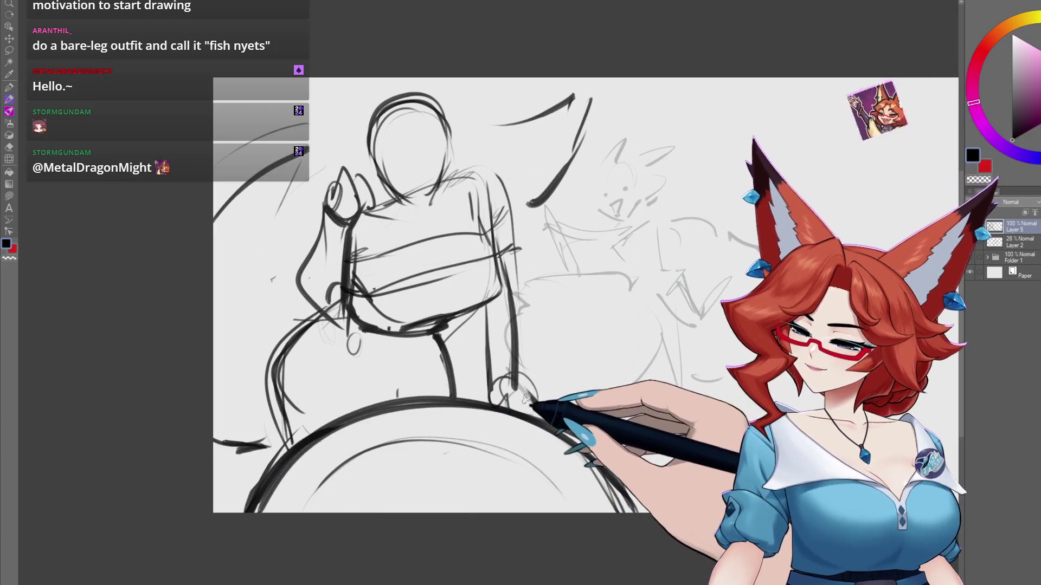
- Shrink the black line drawing slightly with Ctrl+T free transform
key(ctrl+t)
drag(633, 102, 616, 120)
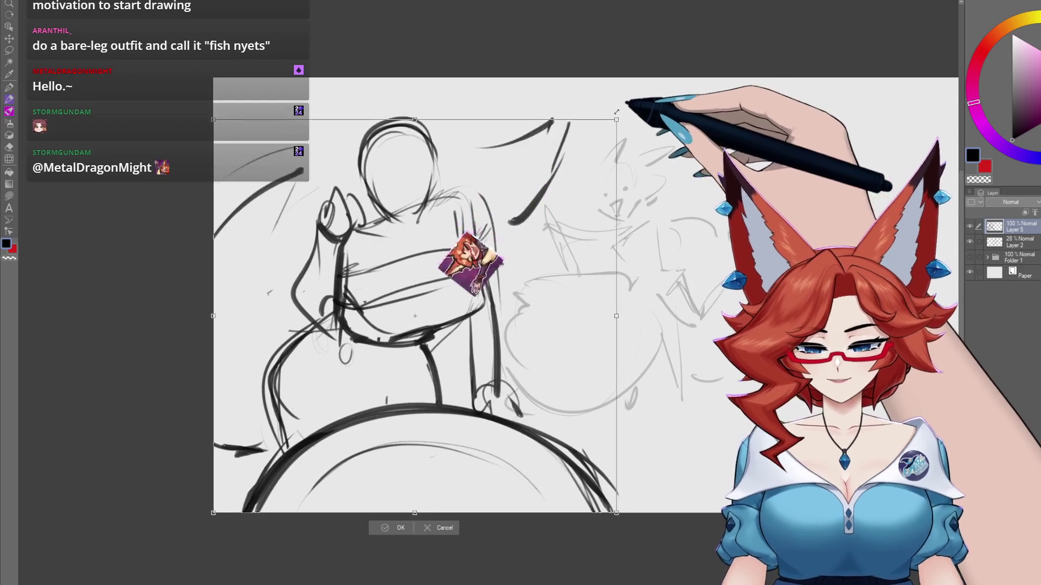
drag(535, 352, 551, 353)
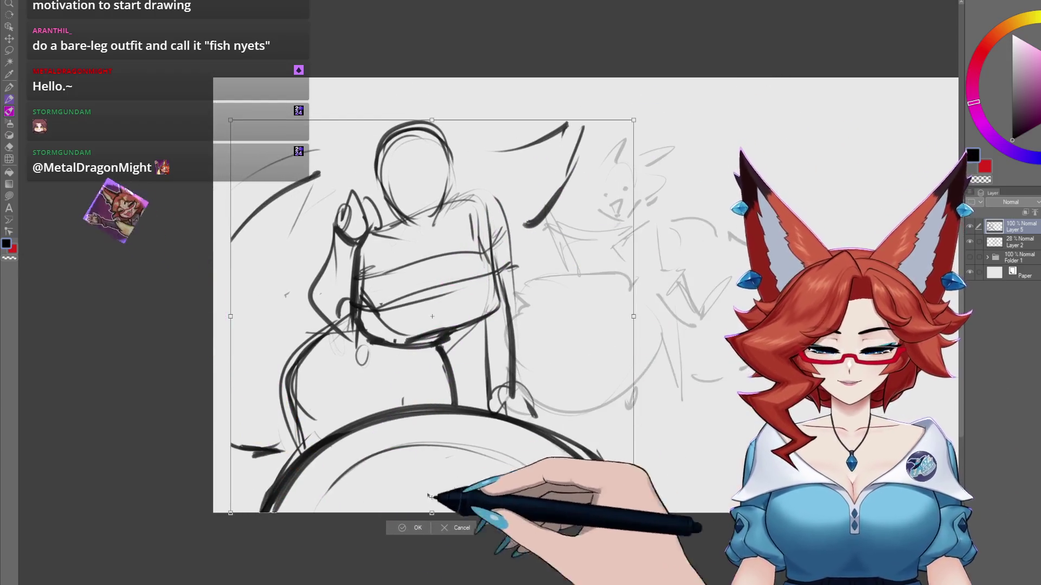
click(418, 528)
- Add a curved stroke inside the big circle
drag(529, 350, 512, 342)
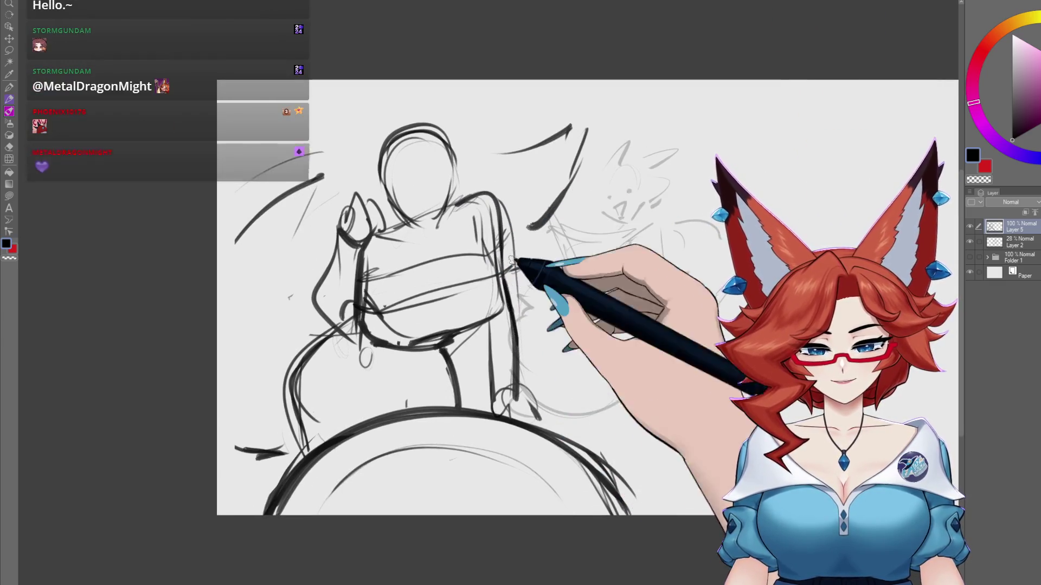
drag(521, 236, 533, 237)
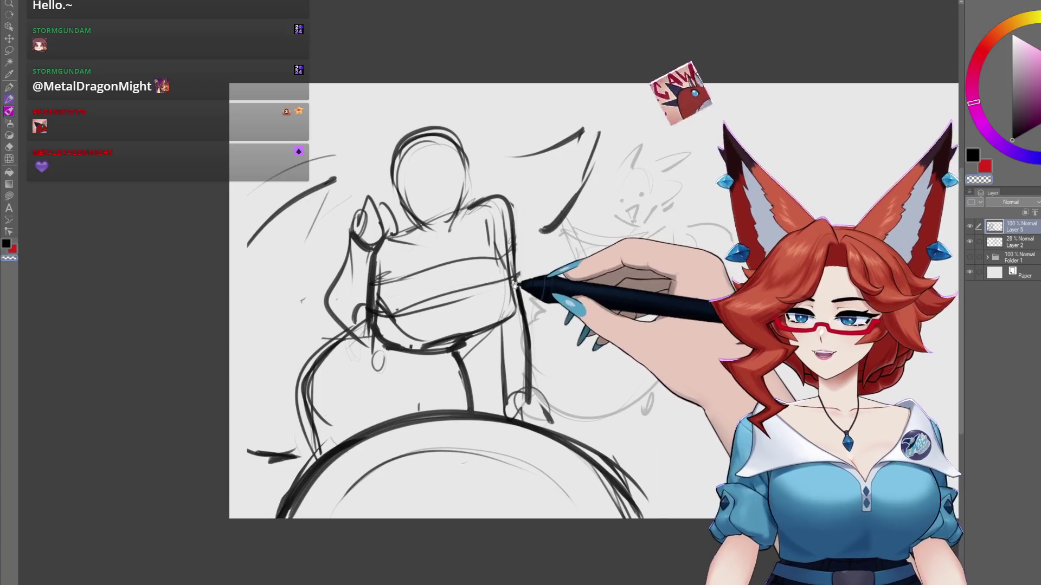
drag(534, 387, 528, 349)
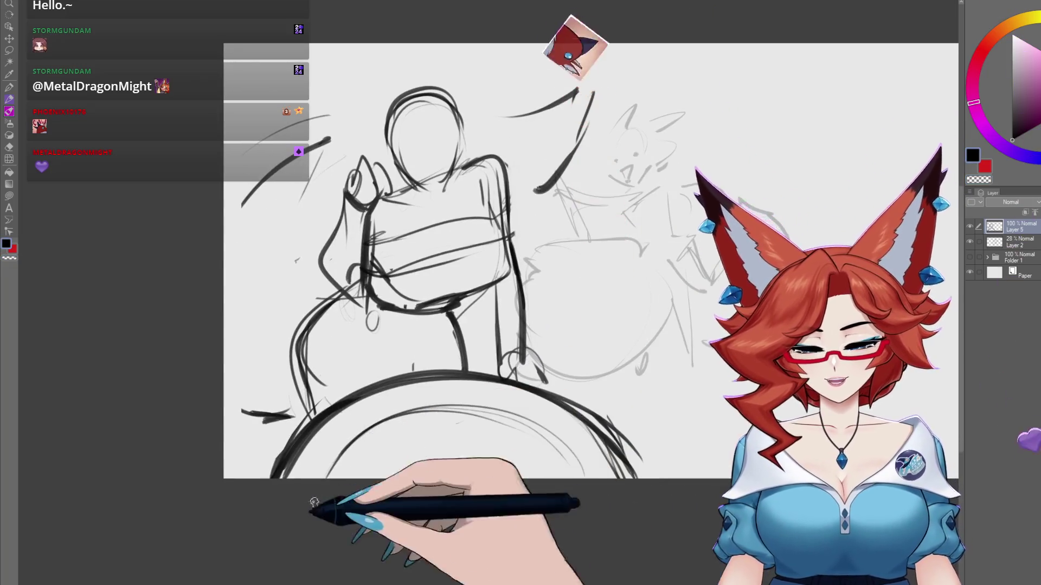
mouse_move(329, 471)
mouse_down()
mouse_move(419, 440)
mouse_move(468, 446)
mouse_move(499, 434)
mouse_move(545, 453)
mouse_up()
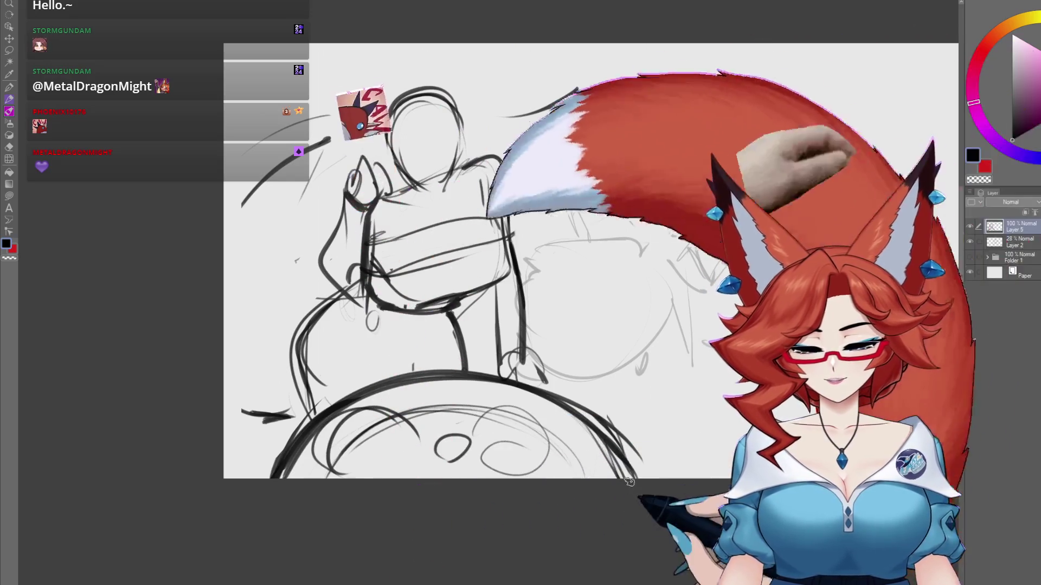
drag(421, 267, 437, 343)
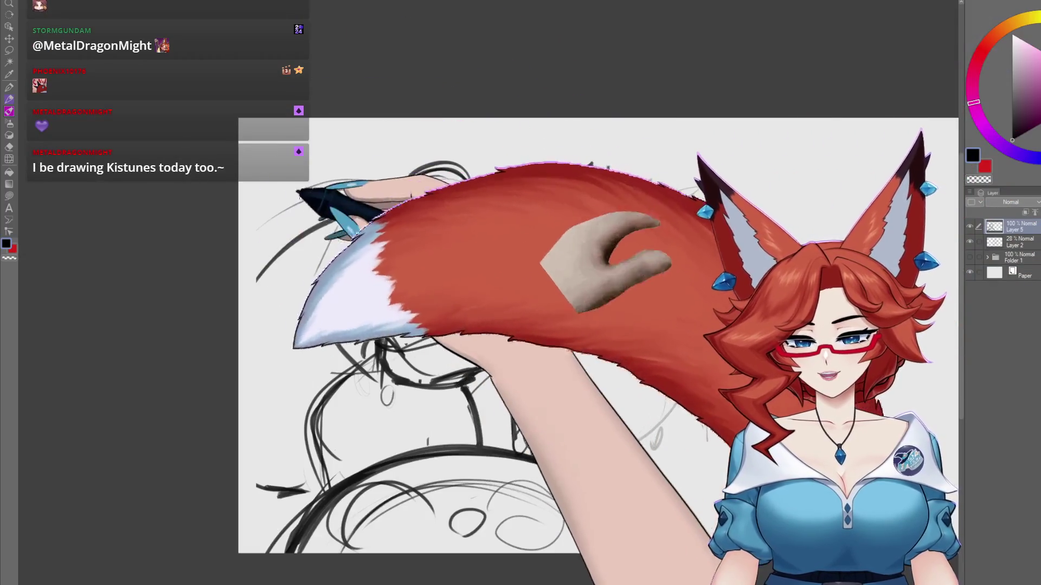
scroll(542, 325, up, 2)
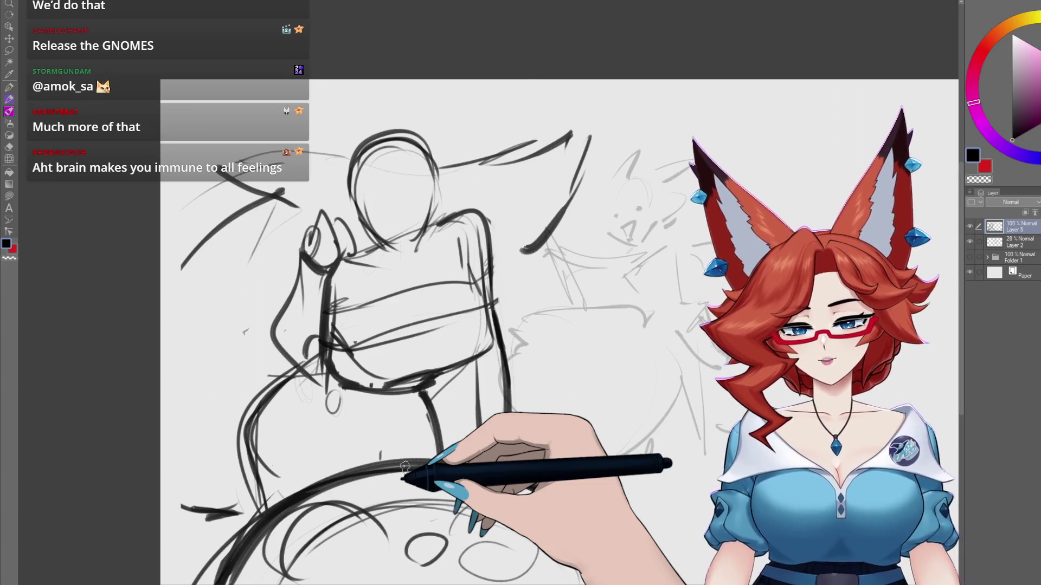
click(63, 37)
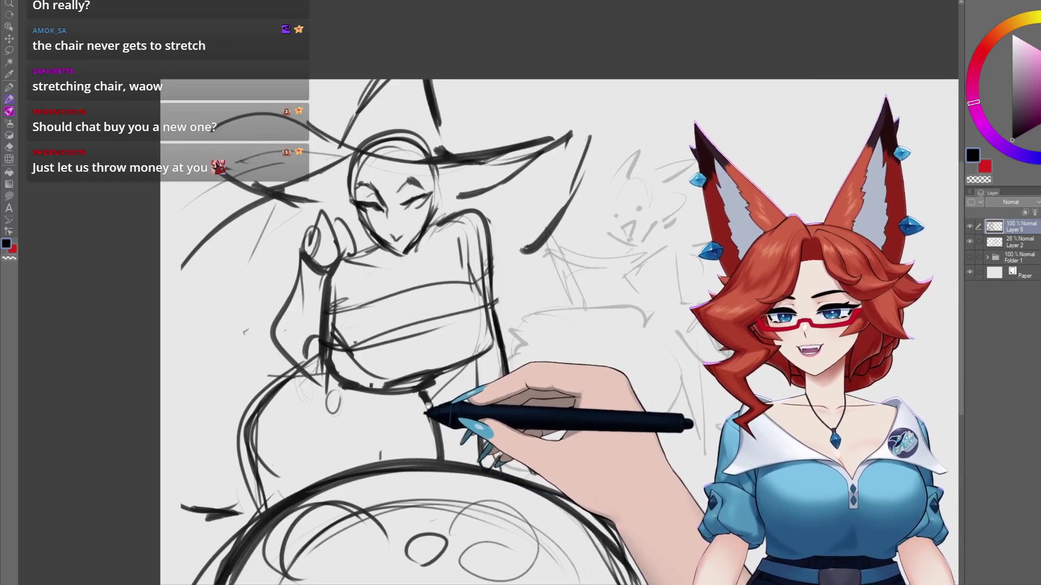
- Pan across to the blank canvas area right of the grey side study
mouse_move(428, 412)
mouse_down()
mouse_move(465, 410)
mouse_move(474, 381)
mouse_move(437, 384)
mouse_move(410, 351)
mouse_move(400, 298)
mouse_move(382, 314)
mouse_up()
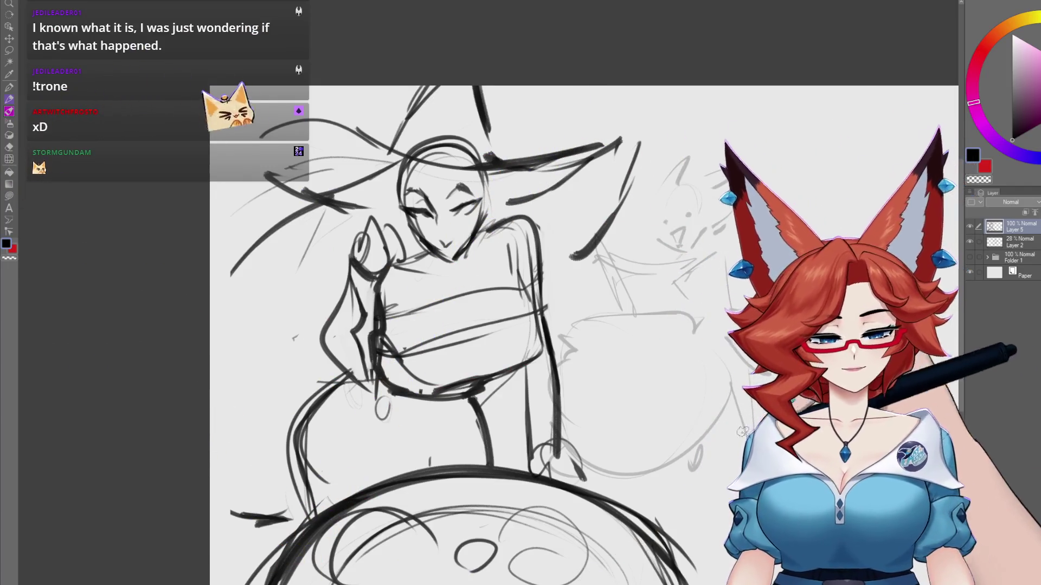
mouse_move(747, 435)
mouse_down()
mouse_move(363, 495)
mouse_move(564, 353)
mouse_move(569, 378)
mouse_move(548, 423)
mouse_up()
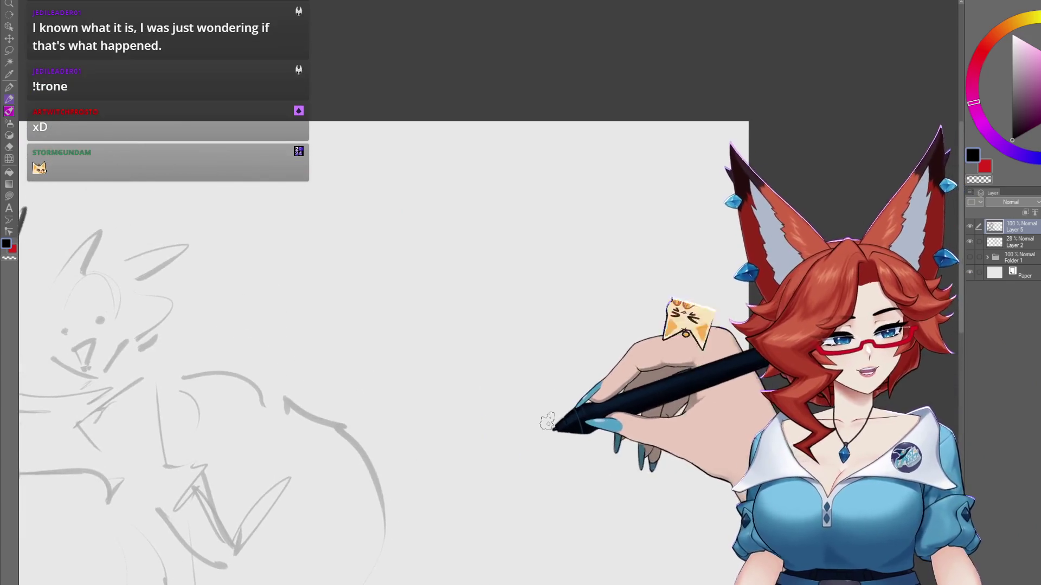
- On a new layer, draw a rectangular box for the note
key(ctrl+shift+n)
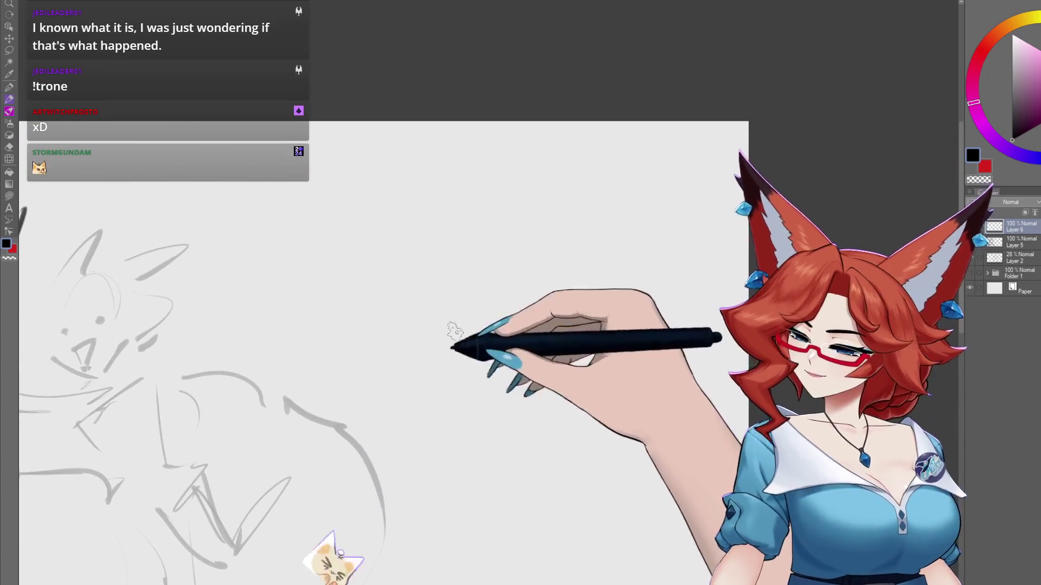
mouse_move(575, 140)
mouse_down()
mouse_move(274, 214)
mouse_move(339, 496)
mouse_up()
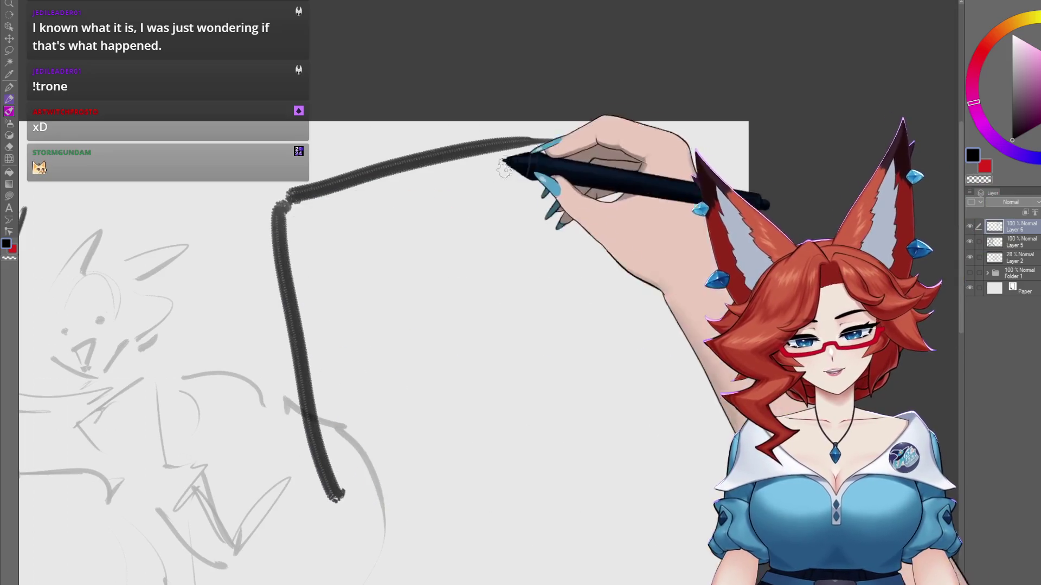
drag(536, 154, 740, 428)
drag(675, 145, 721, 458)
drag(726, 458, 325, 512)
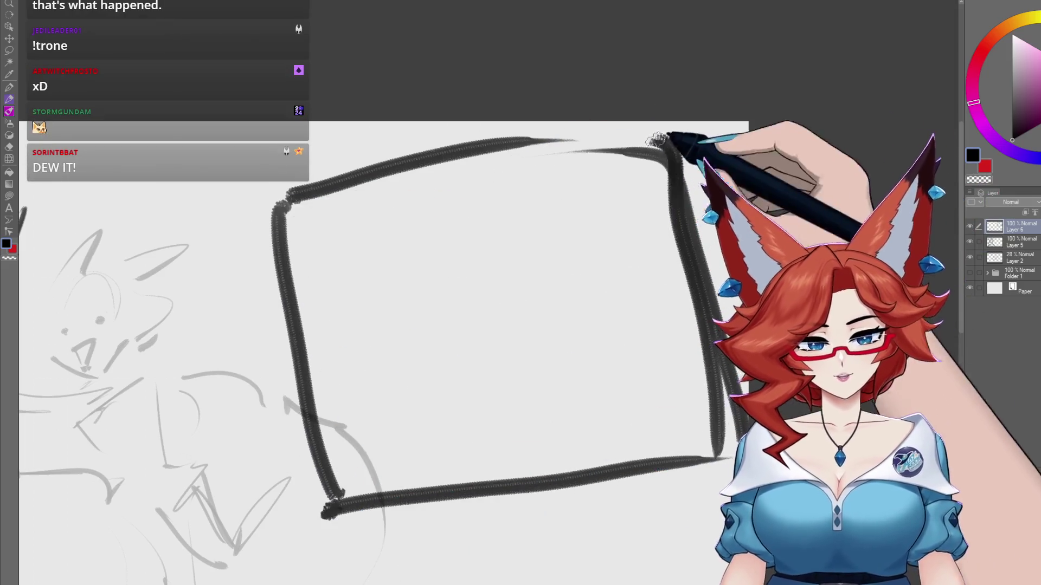
drag(675, 144, 285, 206)
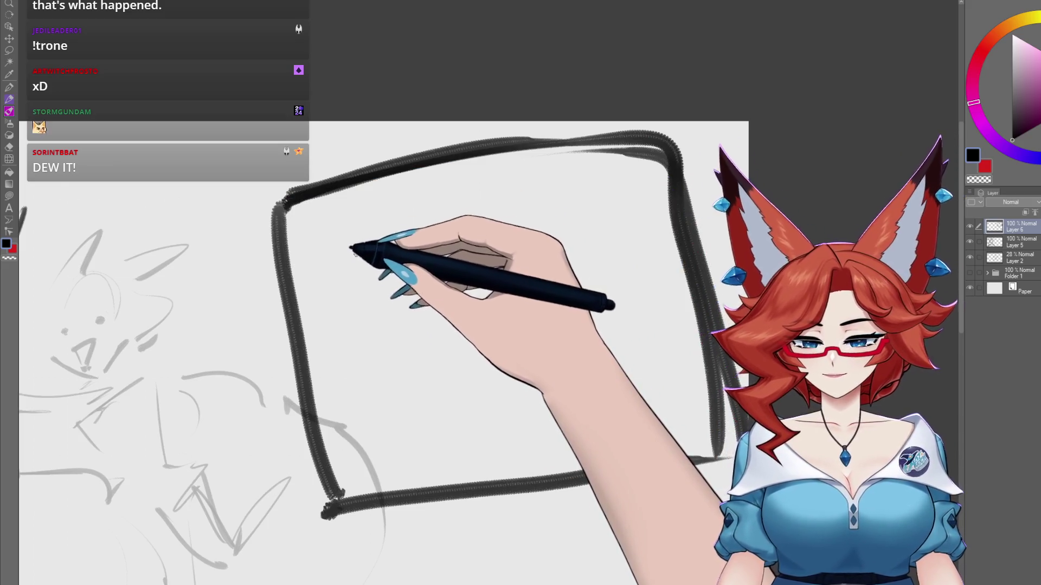
- Letter 'APPROVAL TO DRAW' inside the box, redoing the misspelled start
mouse_move(354, 254)
mouse_down()
mouse_move(372, 232)
mouse_move(451, 233)
mouse_up()
key(ctrl+z)
key(ctrl+z)
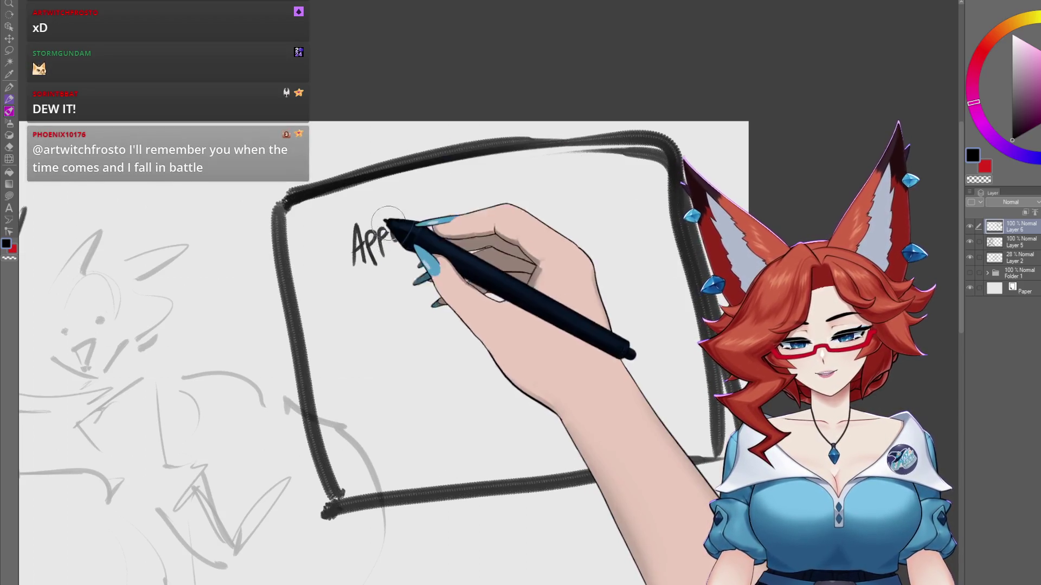
key(ctrl+z)
key(ctrl+z)
key(ctrl+z)
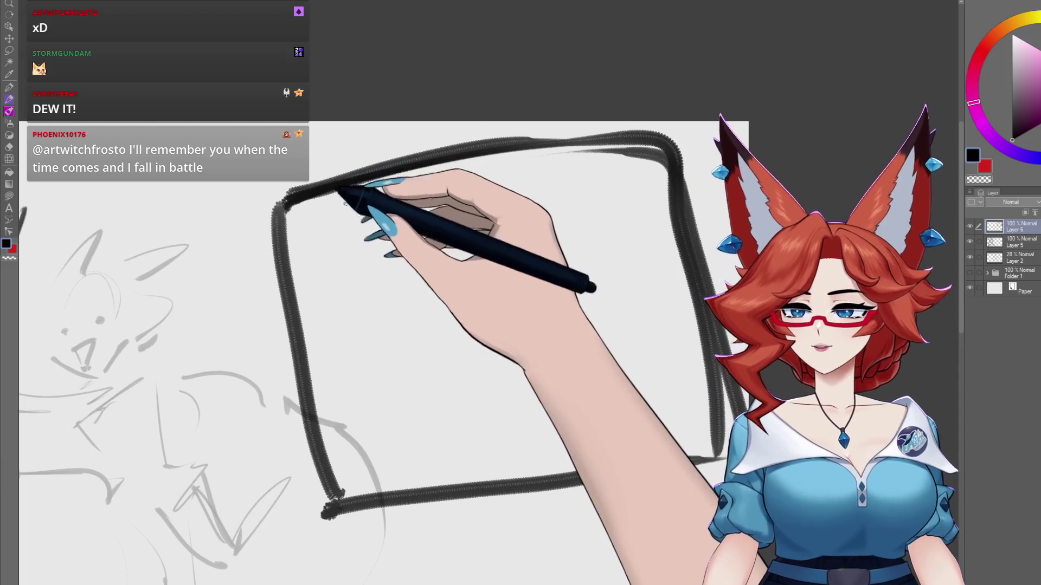
mouse_move(351, 258)
mouse_down()
mouse_move(356, 233)
mouse_move(390, 232)
mouse_move(404, 219)
mouse_move(481, 222)
mouse_move(537, 208)
mouse_up()
drag(425, 268, 416, 266)
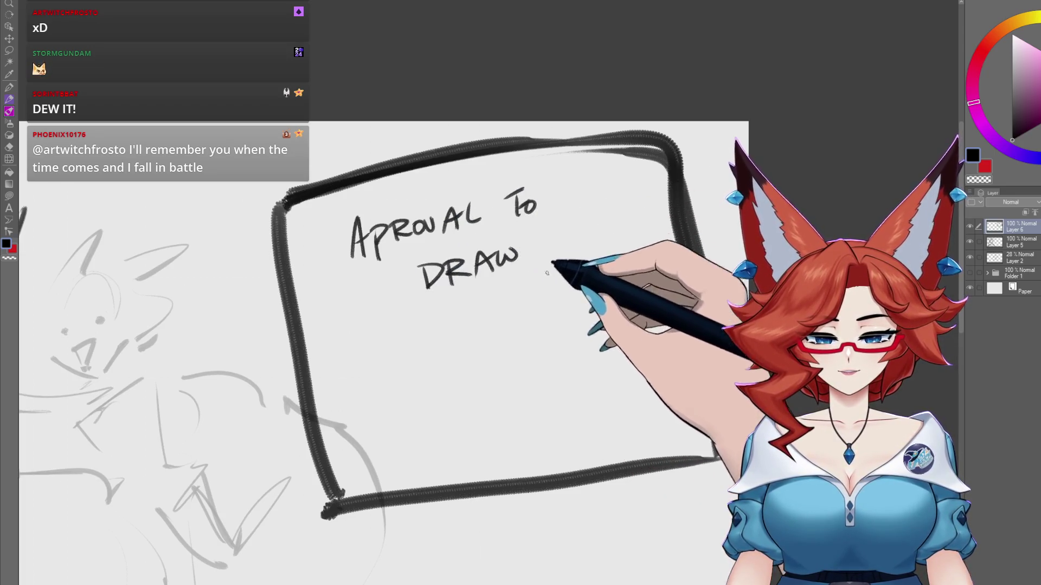
- Write 'INSTEAD OF WORKING (NO FIRING)' on the lines below
mouse_move(429, 305)
mouse_down()
mouse_move(445, 326)
mouse_move(490, 301)
mouse_up()
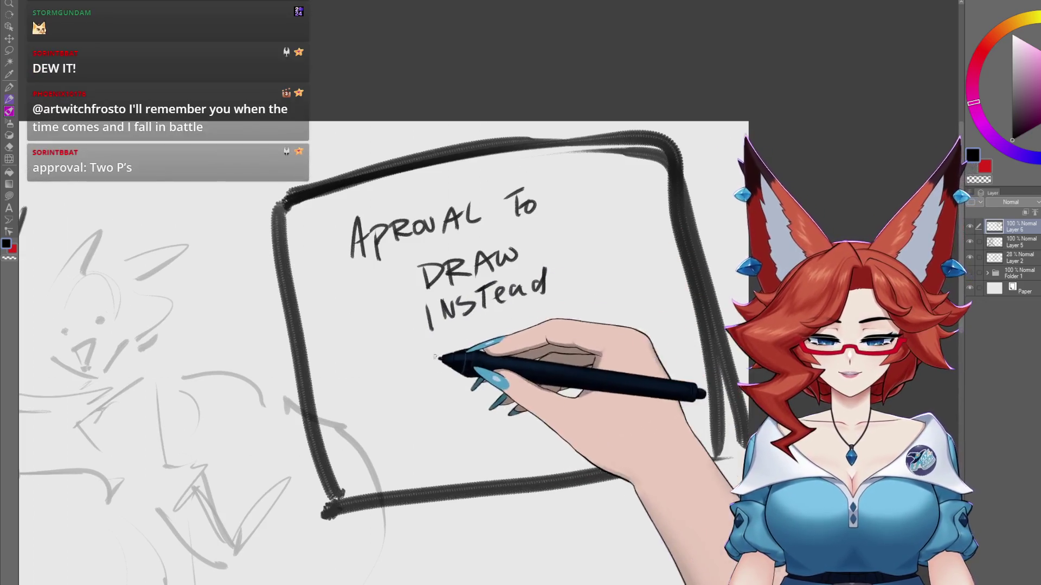
drag(425, 352, 454, 347)
mouse_move(437, 359)
mouse_down()
mouse_move(566, 325)
mouse_move(572, 341)
mouse_move(593, 323)
mouse_move(603, 339)
mouse_up()
mouse_move(416, 397)
mouse_down()
mouse_move(410, 421)
mouse_move(454, 402)
mouse_up()
mouse_move(476, 397)
mouse_down()
mouse_move(528, 402)
mouse_move(550, 380)
mouse_move(559, 401)
mouse_up()
mouse_move(588, 364)
mouse_down()
mouse_move(590, 392)
mouse_move(663, 416)
mouse_move(650, 441)
mouse_move(678, 434)
mouse_move(625, 434)
mouse_move(644, 429)
mouse_up()
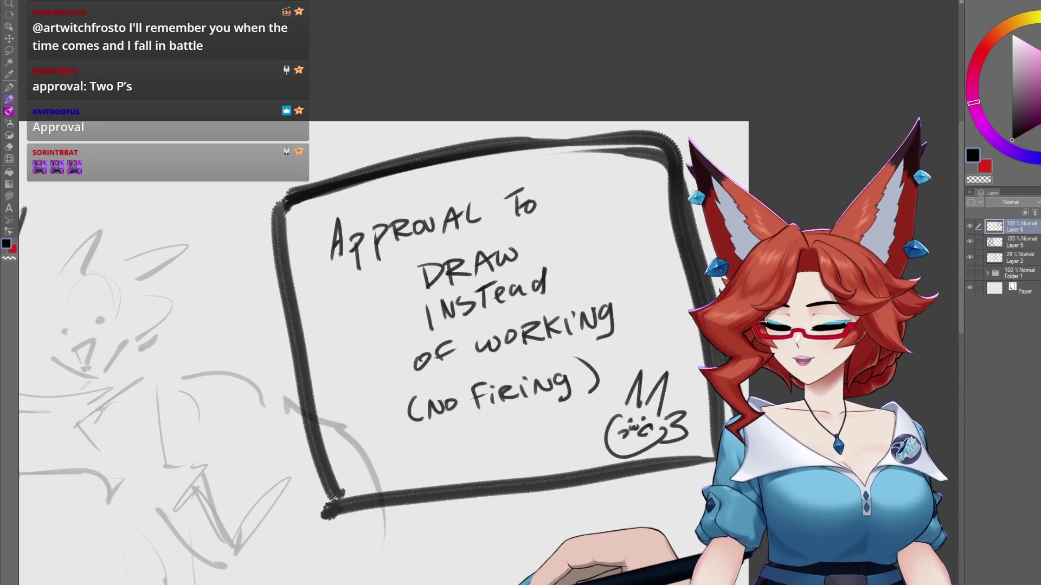
mouse_move(548, 563)
mouse_down()
mouse_move(471, 559)
mouse_move(489, 569)
mouse_up()
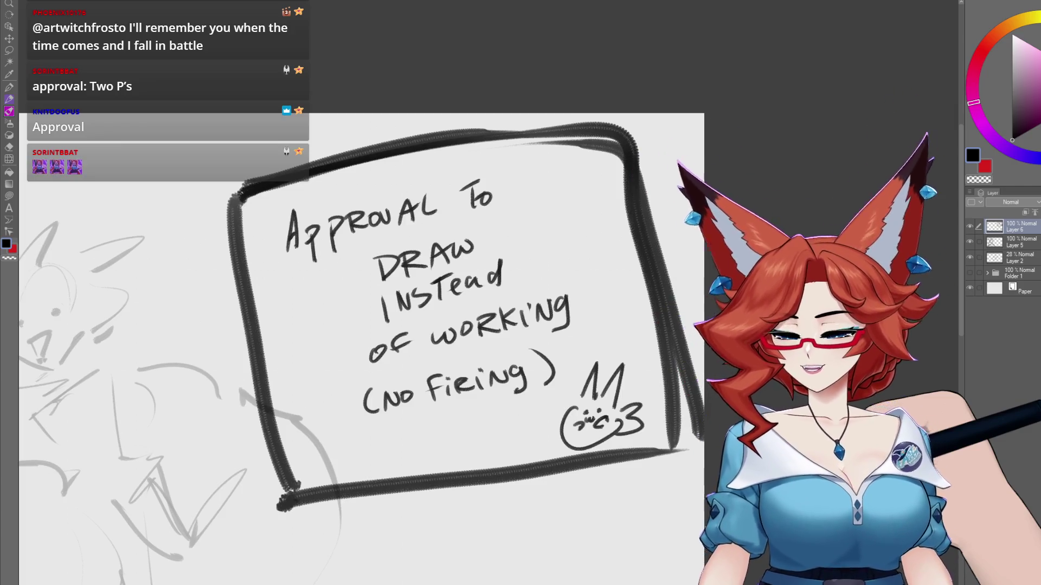
- Pan back to the witch sketch and select Layer 5 for inking
mouse_move(52, 528)
mouse_down()
mouse_move(404, 505)
mouse_move(551, 507)
mouse_move(753, 461)
mouse_up()
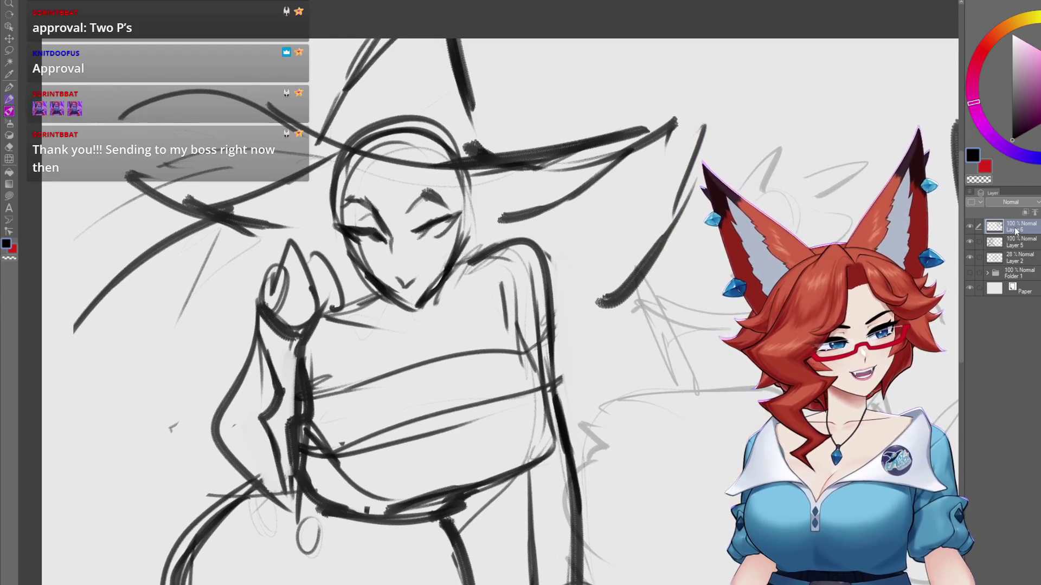
click(1011, 246)
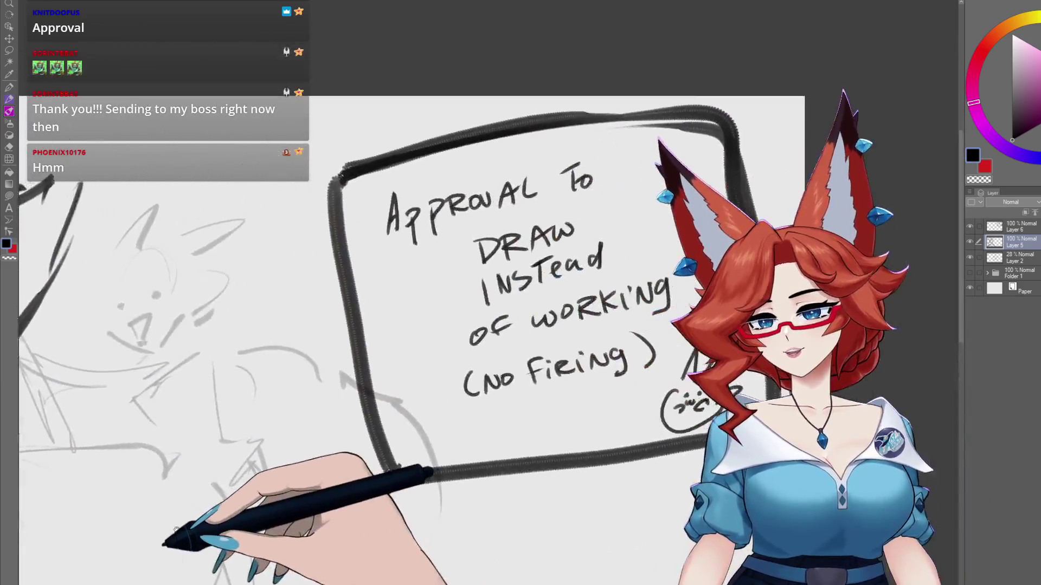
mouse_move(151, 556)
mouse_down()
mouse_move(148, 543)
mouse_move(675, 430)
mouse_move(539, 414)
mouse_up()
scroll(540, 415, down, 2)
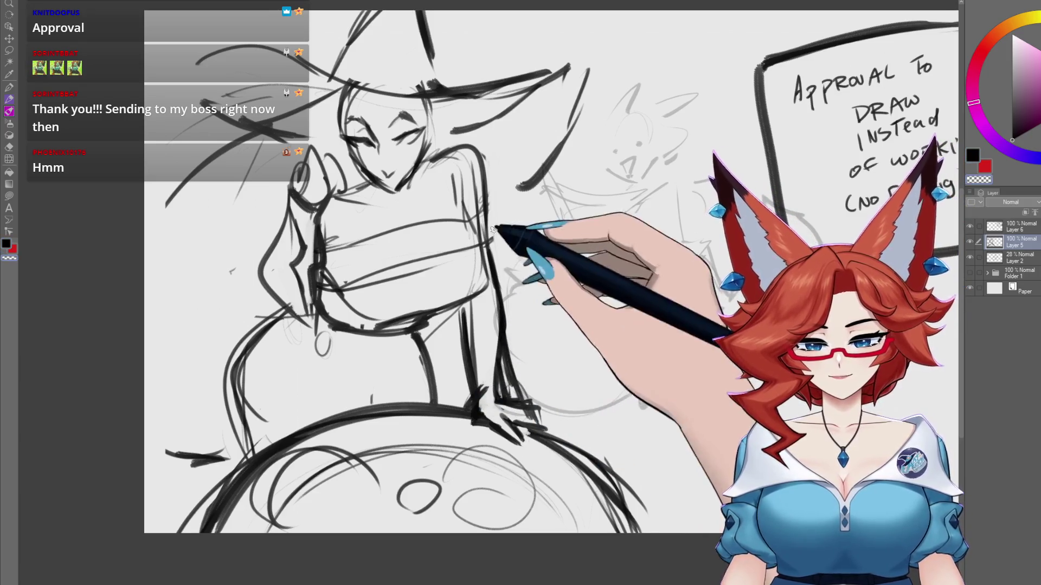
- Ink vertical strokes, a diagonal line and hatching along the lap, and reinforce the bust lines
drag(460, 310, 443, 386)
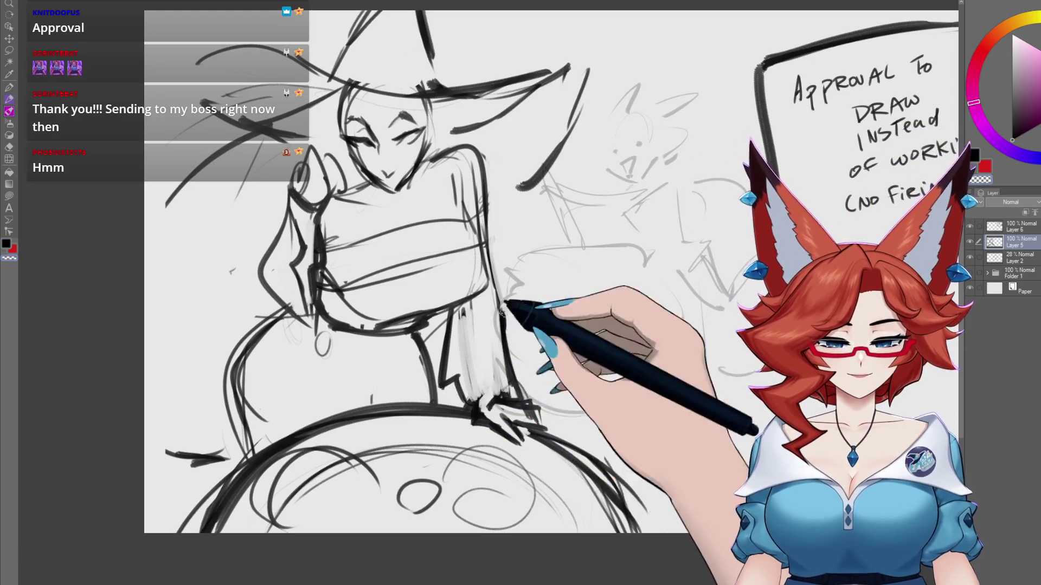
mouse_move(487, 379)
mouse_down()
mouse_move(453, 337)
mouse_move(455, 319)
mouse_up()
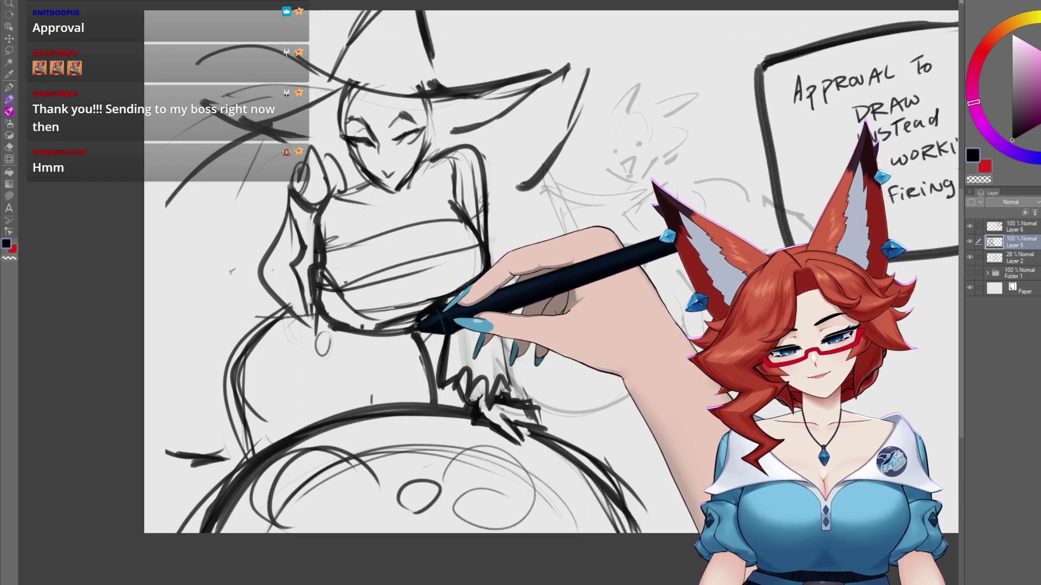
drag(349, 368, 416, 321)
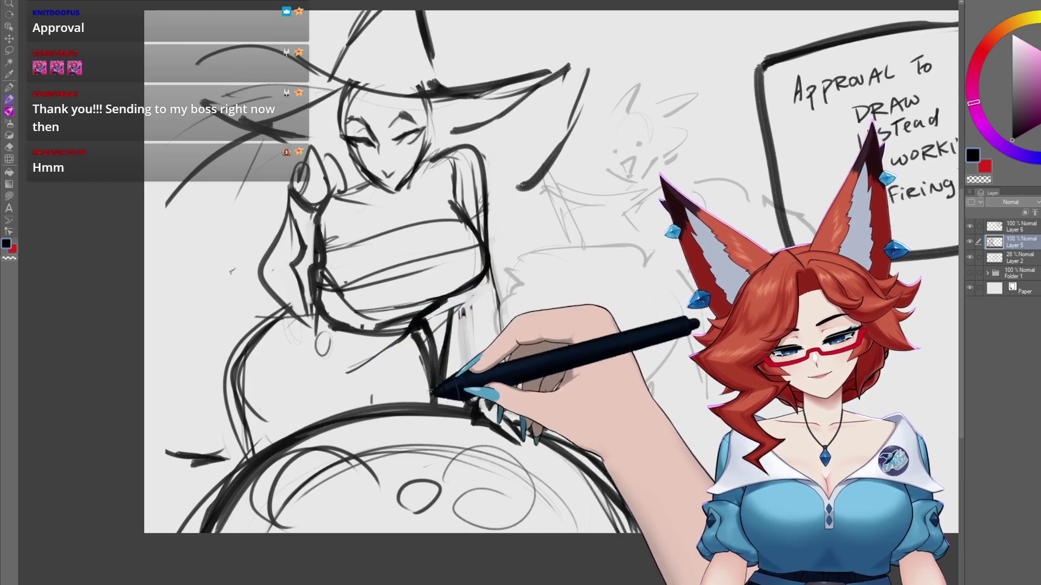
mouse_move(334, 386)
mouse_down()
mouse_move(349, 372)
mouse_move(372, 430)
mouse_move(395, 348)
mouse_move(430, 344)
mouse_move(430, 391)
mouse_move(418, 337)
mouse_move(439, 406)
mouse_move(430, 332)
mouse_up()
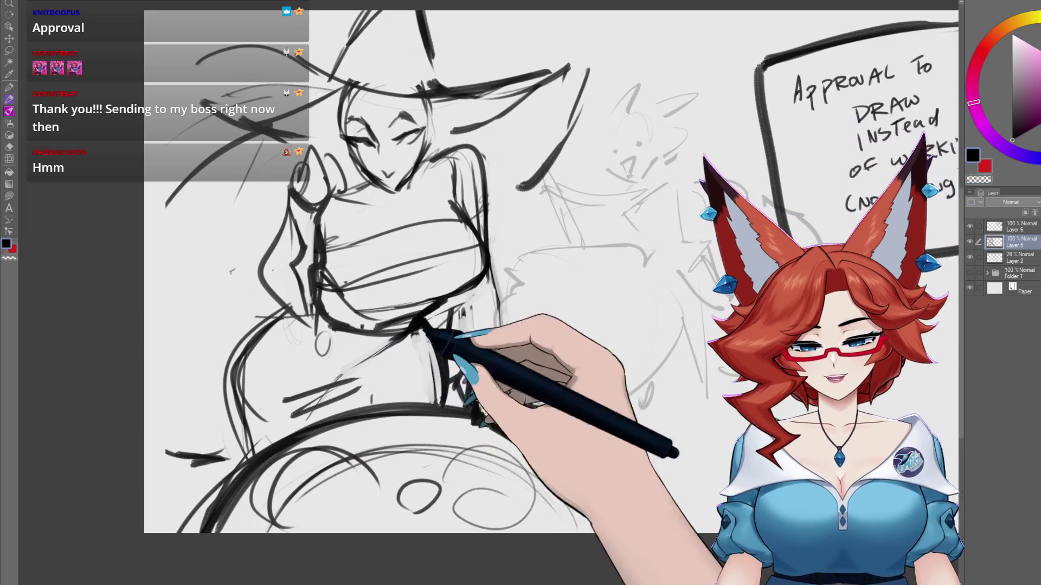
mouse_move(278, 298)
mouse_down()
mouse_move(309, 246)
mouse_move(343, 298)
mouse_move(284, 312)
mouse_up()
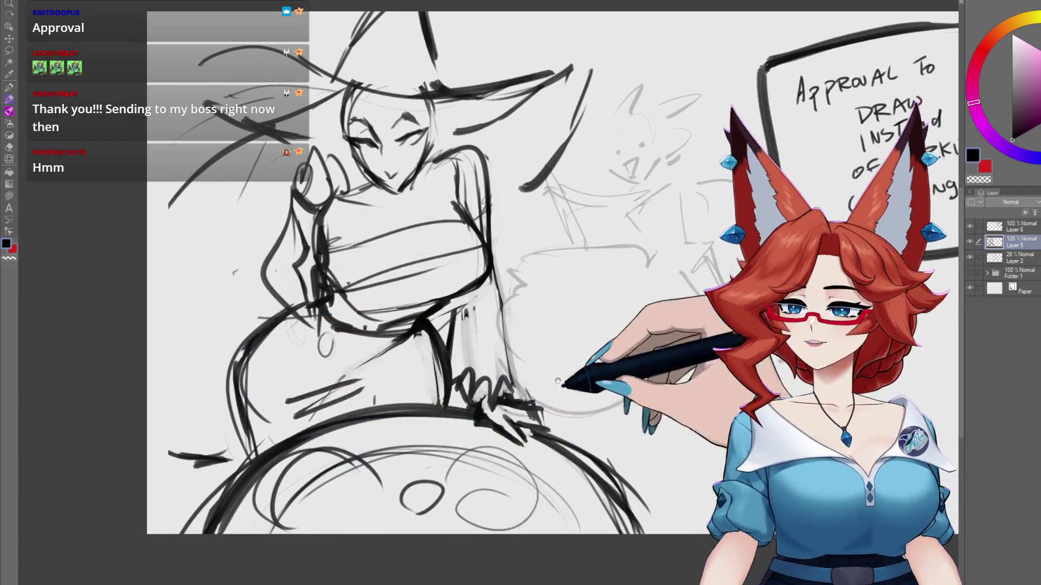
- Tint the Layer 5 rough light blue with Ctrl+Shift+L
mouse_move(559, 380)
mouse_down()
mouse_move(572, 412)
mouse_move(578, 401)
mouse_up()
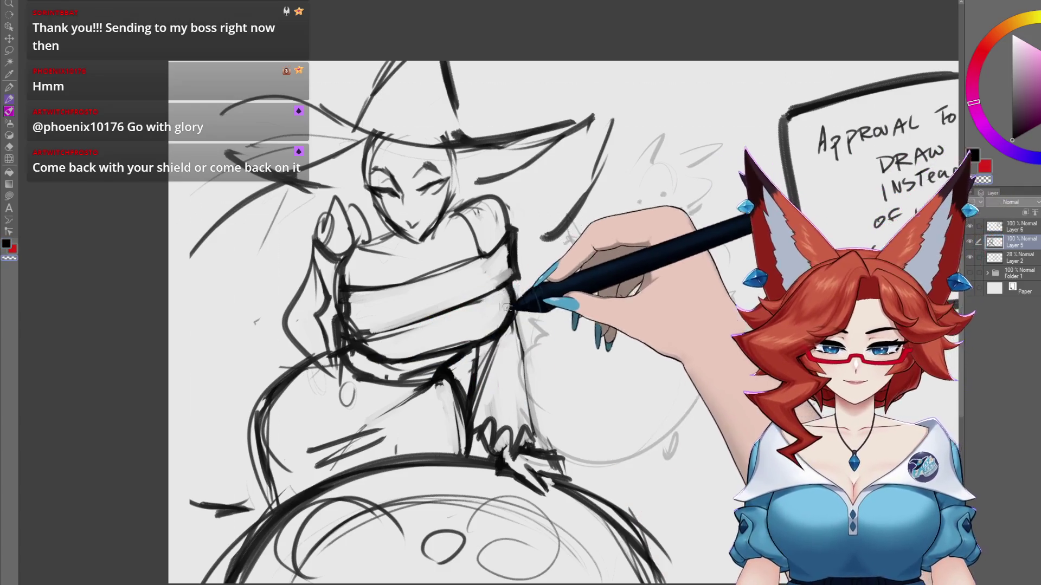
mouse_move(507, 307)
mouse_down()
mouse_move(538, 365)
mouse_move(548, 425)
mouse_move(469, 367)
mouse_move(472, 321)
mouse_move(476, 341)
mouse_move(486, 337)
mouse_move(492, 248)
mouse_up()
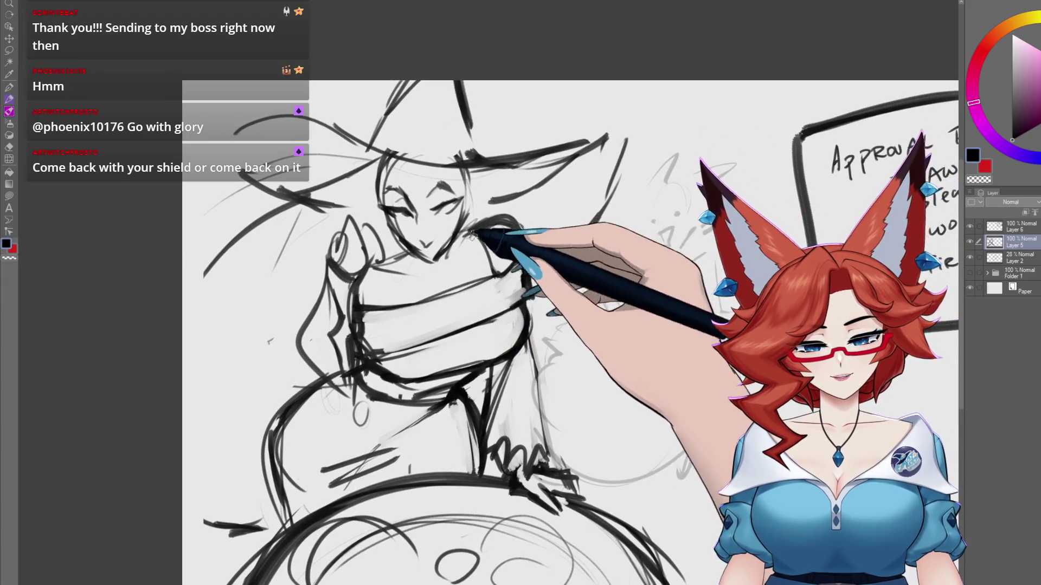
drag(514, 218, 580, 193)
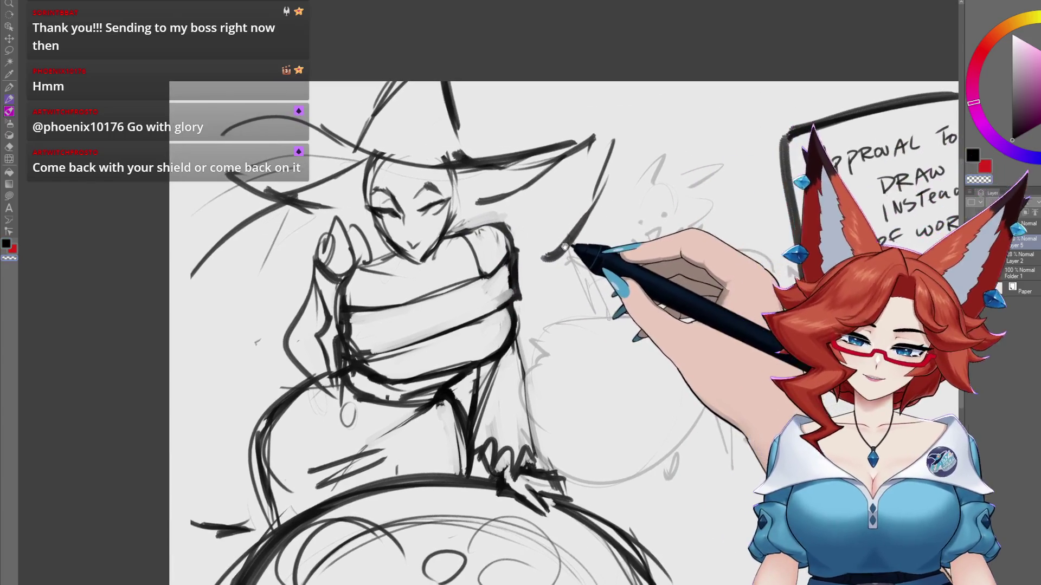
scroll(537, 380, down, 2)
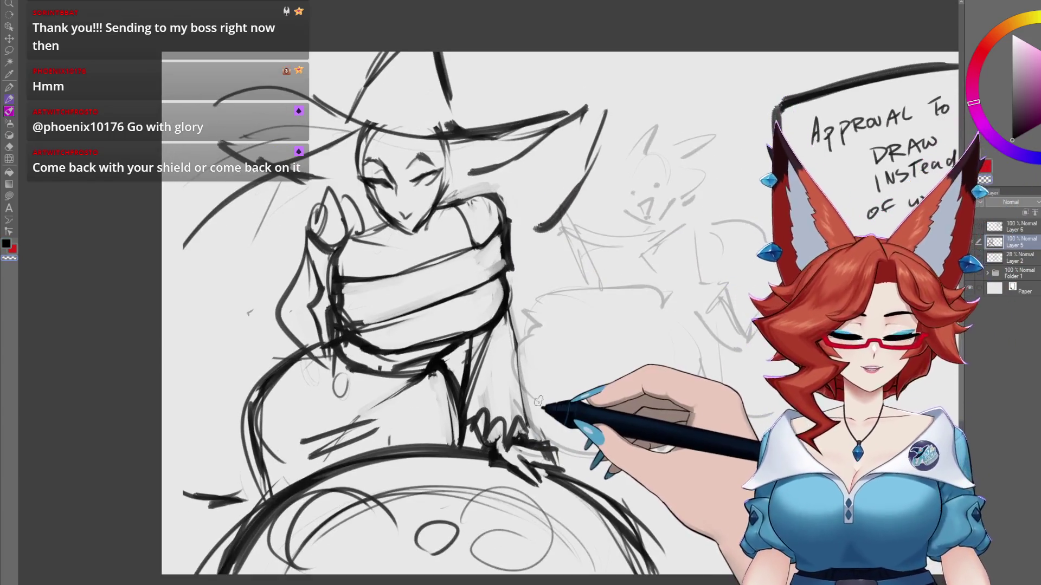
key(ctrl+shift+l)
- Tint the witch rough light blue, hide the grey studies layer, and add a new Layer 7
drag(537, 400, 712, 376)
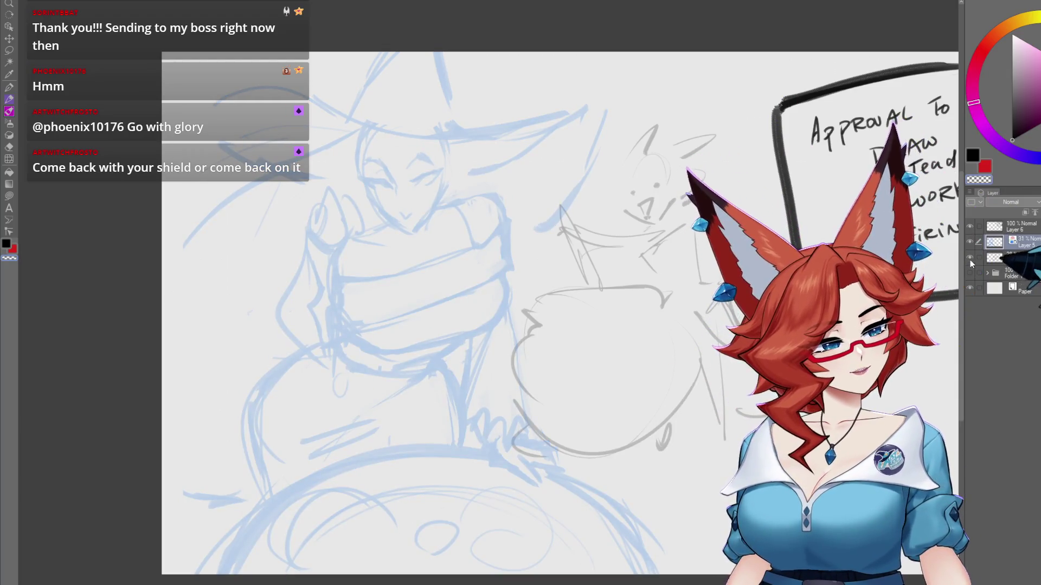
click(970, 261)
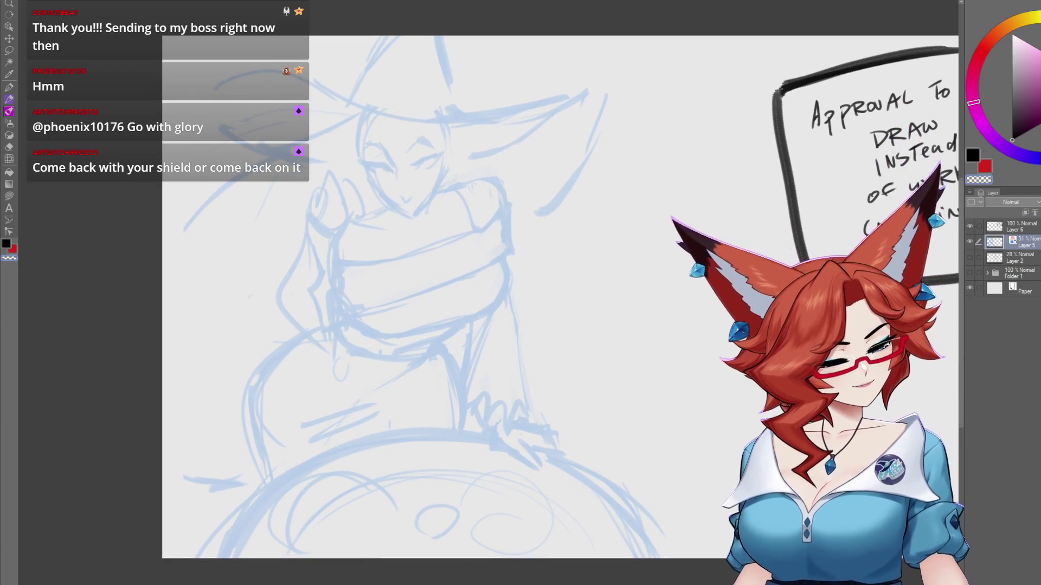
key(ctrl+shift+n)
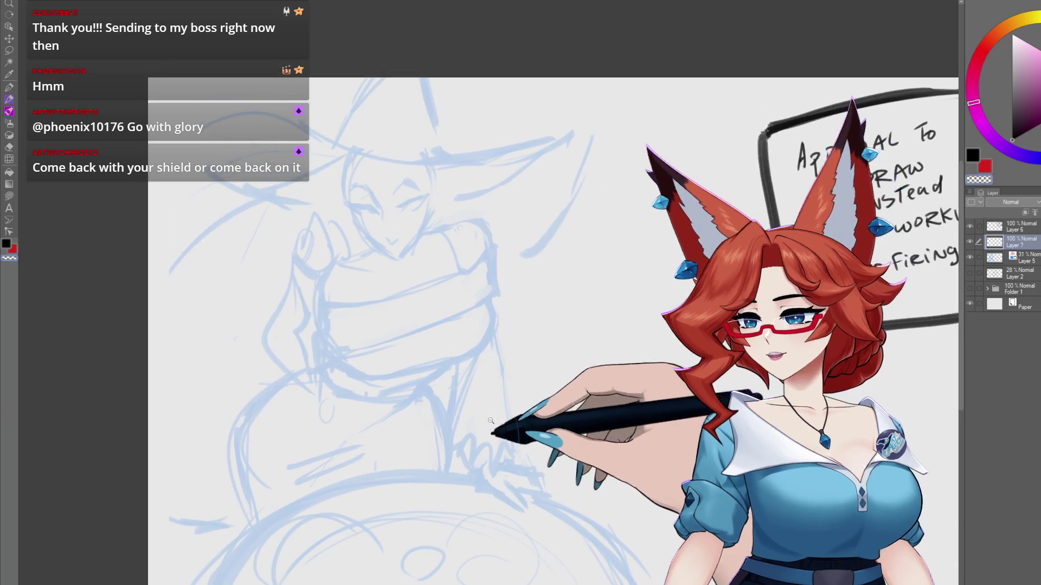
- Zoom in and ink the side of the witch's face in black on Layer 7
scroll(477, 434, up, 2)
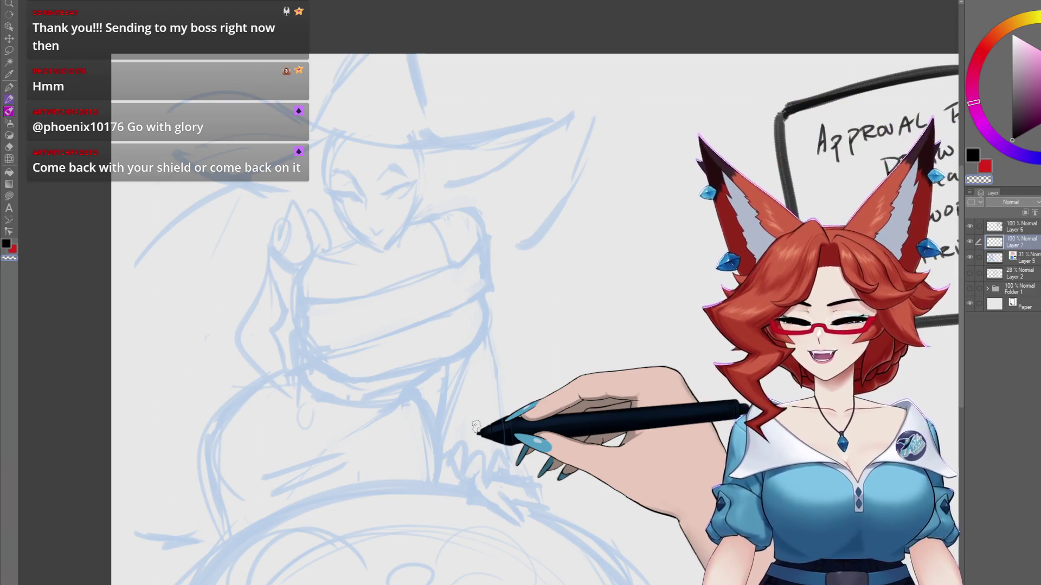
scroll(430, 400, up, 1)
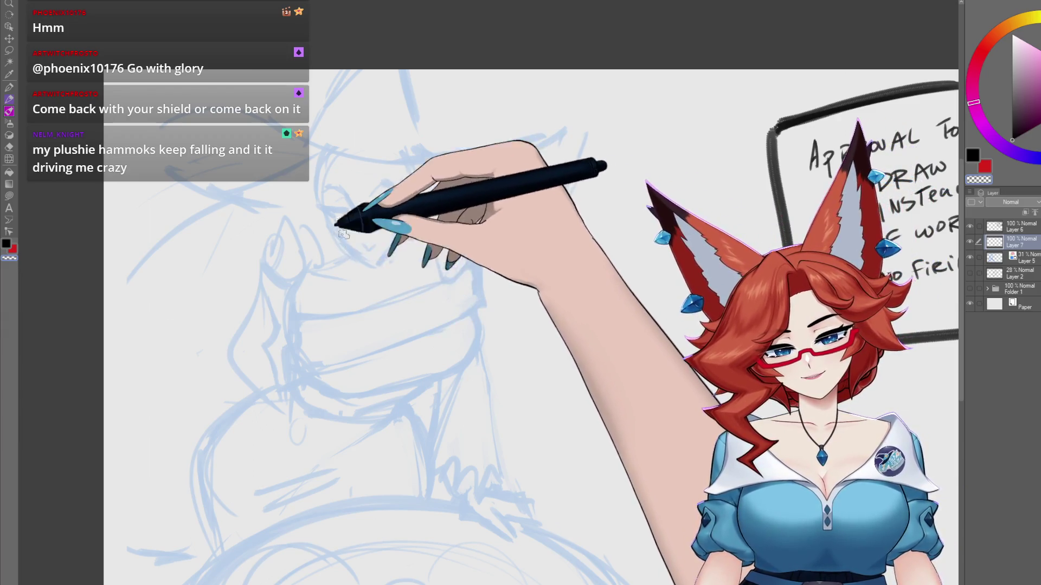
scroll(409, 233, up, 2)
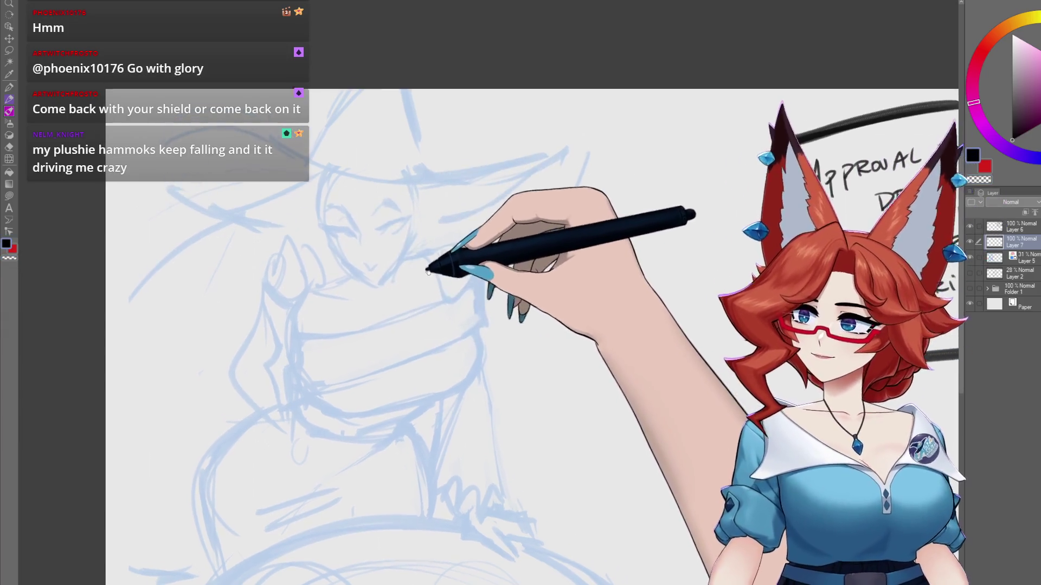
scroll(388, 241, up, 3)
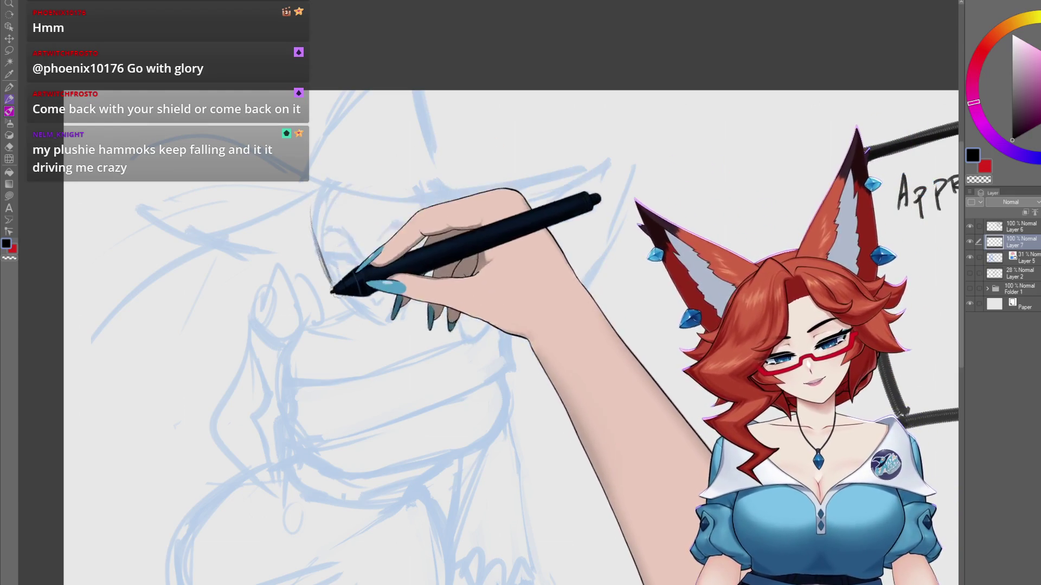
mouse_move(312, 209)
mouse_down()
mouse_move(341, 298)
mouse_move(375, 318)
mouse_up()
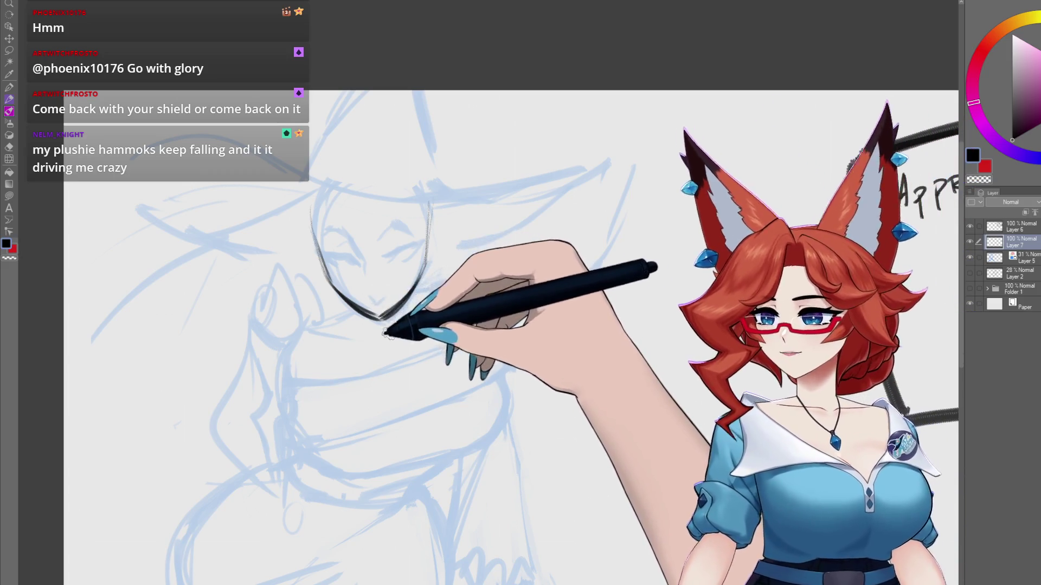
- Retrace the witch's black chin V, then start a test stroke on the blank canvas beside it
scroll(412, 352, up, 1)
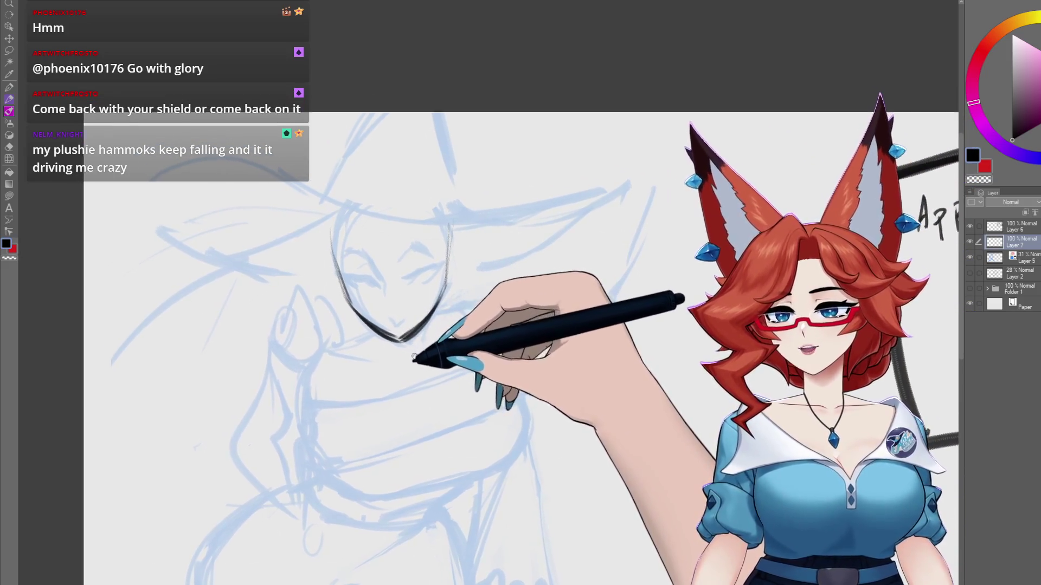
scroll(412, 347, up, 2)
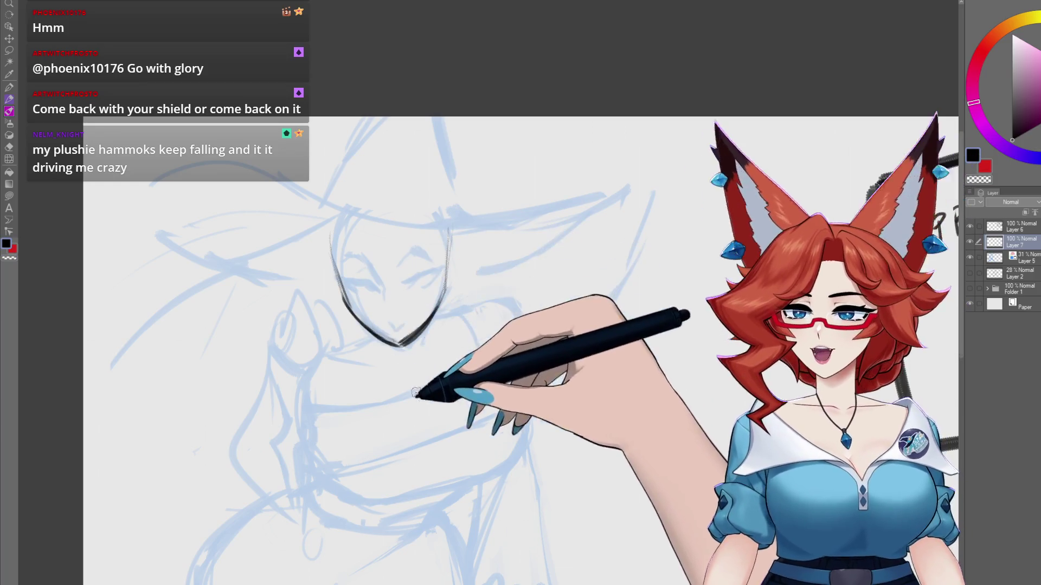
drag(455, 417, 481, 403)
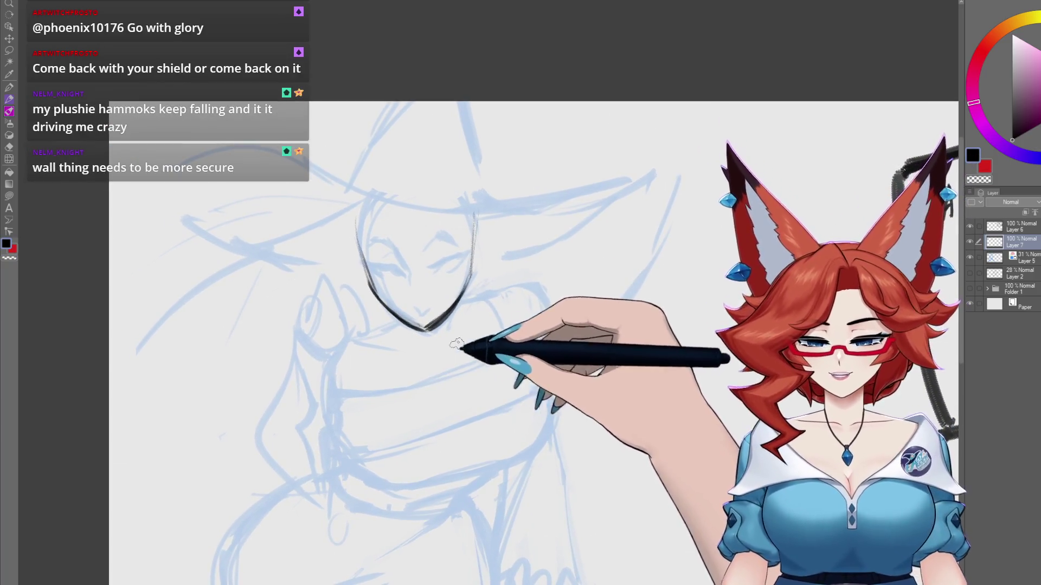
mouse_move(437, 334)
mouse_down()
mouse_move(454, 343)
mouse_move(451, 326)
mouse_up()
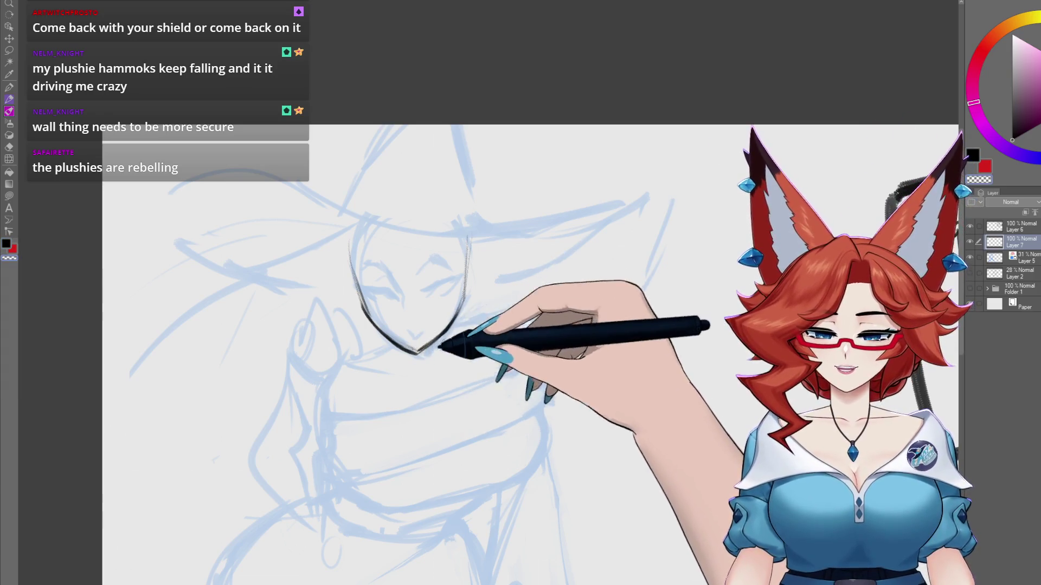
drag(479, 417, 491, 383)
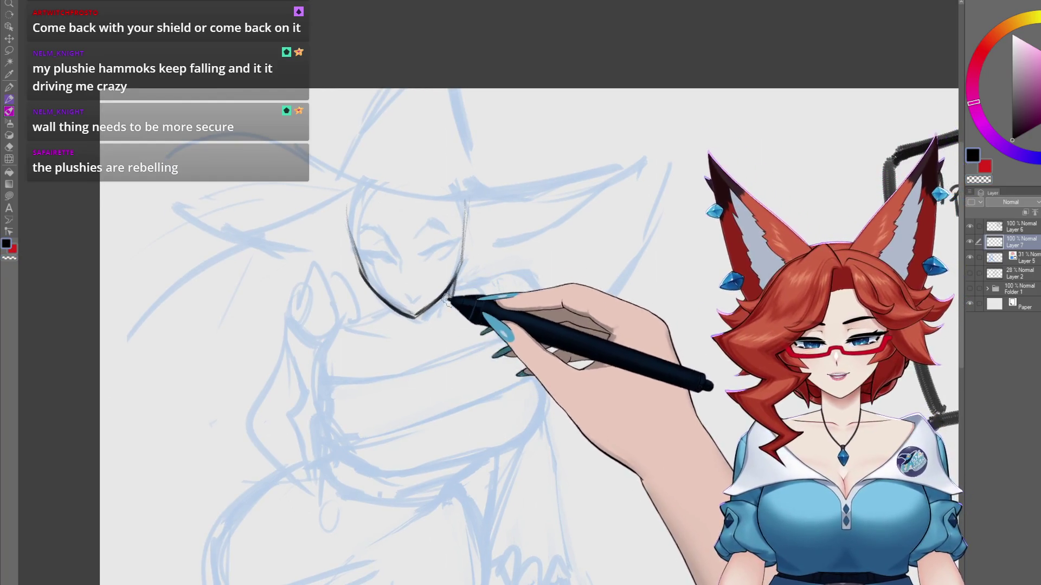
mouse_move(446, 295)
mouse_down()
mouse_move(385, 308)
mouse_move(449, 319)
mouse_up()
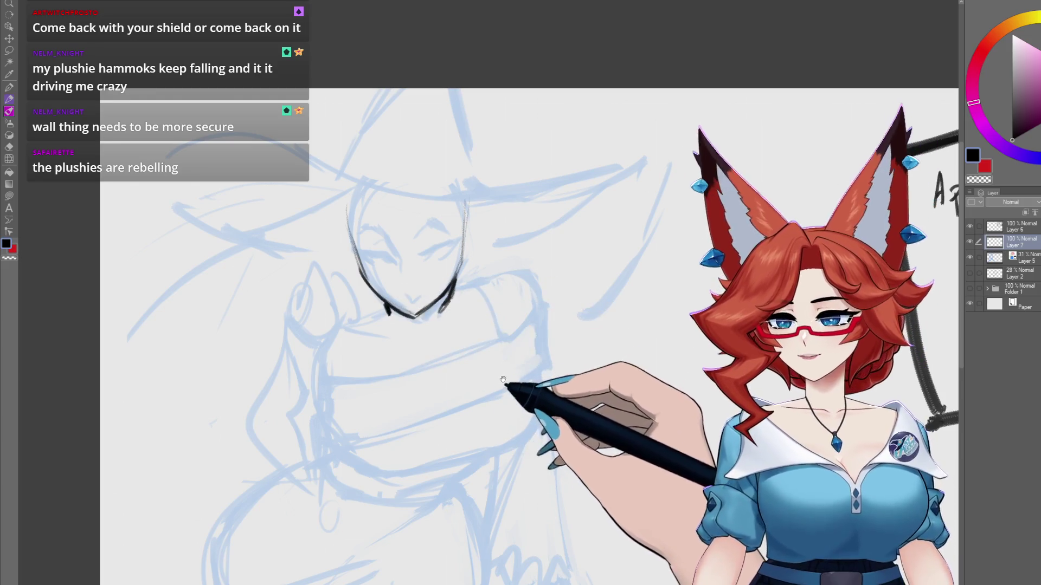
drag(503, 379, 498, 363)
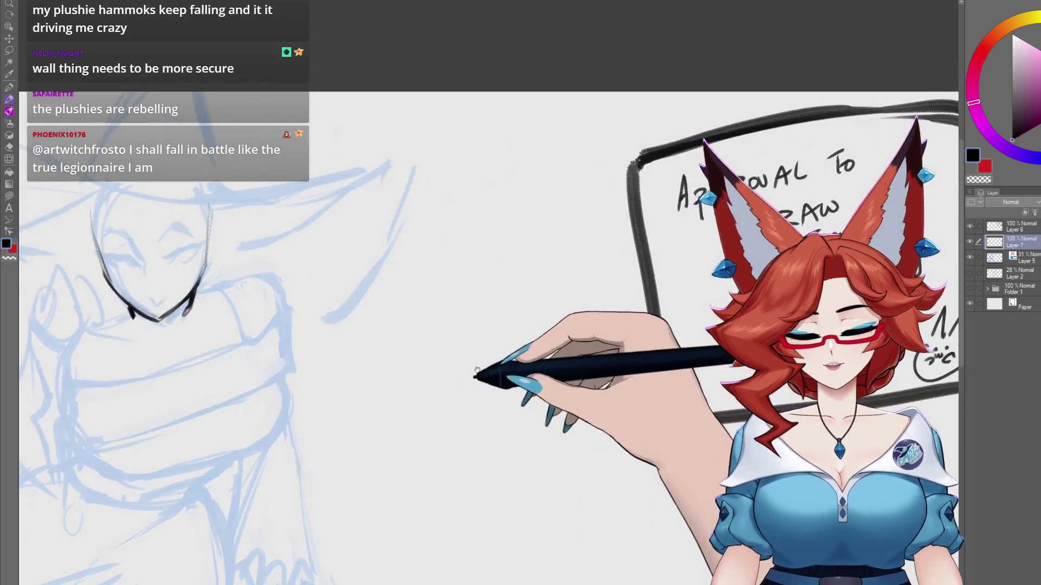
drag(395, 348, 393, 384)
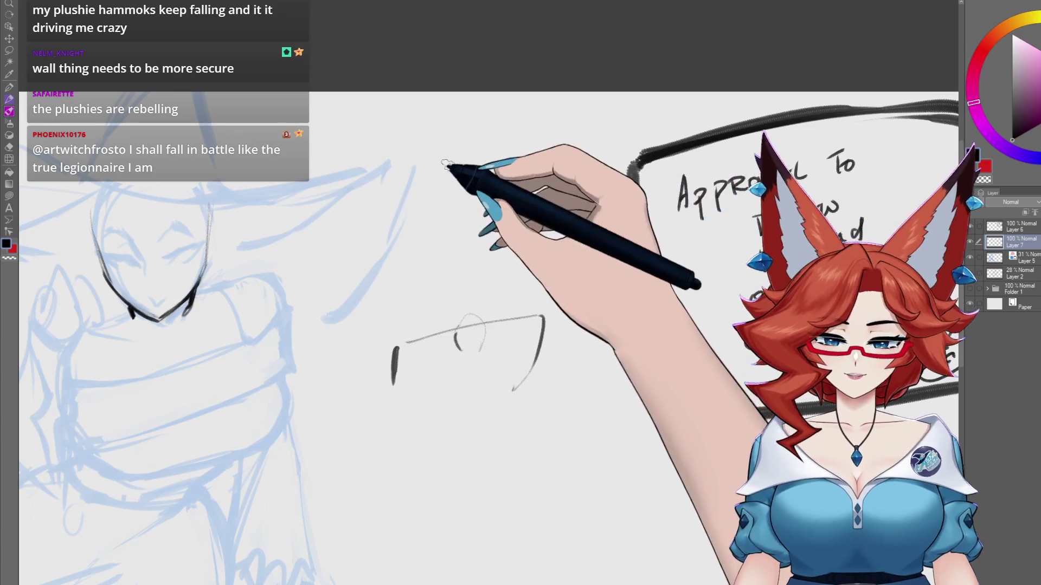
- Sketch a black neck-and-sloping-shoulders study on the blank canvas
mouse_move(447, 154)
mouse_down()
mouse_move(447, 198)
mouse_move(415, 212)
mouse_move(469, 190)
mouse_move(483, 199)
mouse_up()
mouse_move(383, 246)
mouse_down()
mouse_move(381, 225)
mouse_move(488, 200)
mouse_up()
drag(399, 219, 398, 264)
drag(412, 212, 491, 220)
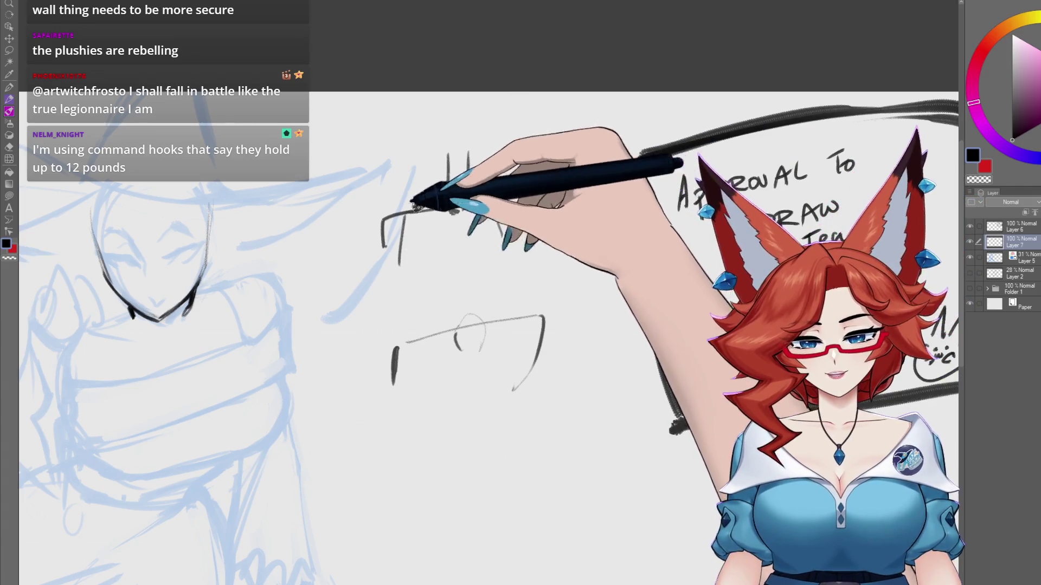
mouse_move(375, 238)
mouse_down()
mouse_move(450, 185)
mouse_move(501, 234)
mouse_up()
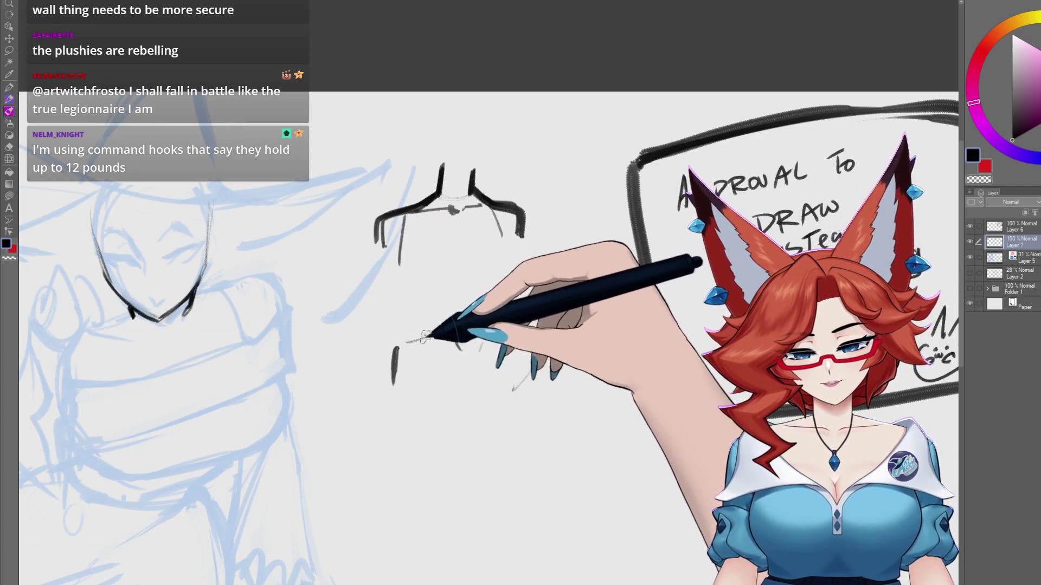
- Draw a boxy torso study below it, redoing its shoulder line thinner, then return to the main figure
drag(428, 336, 470, 305)
drag(393, 346, 444, 328)
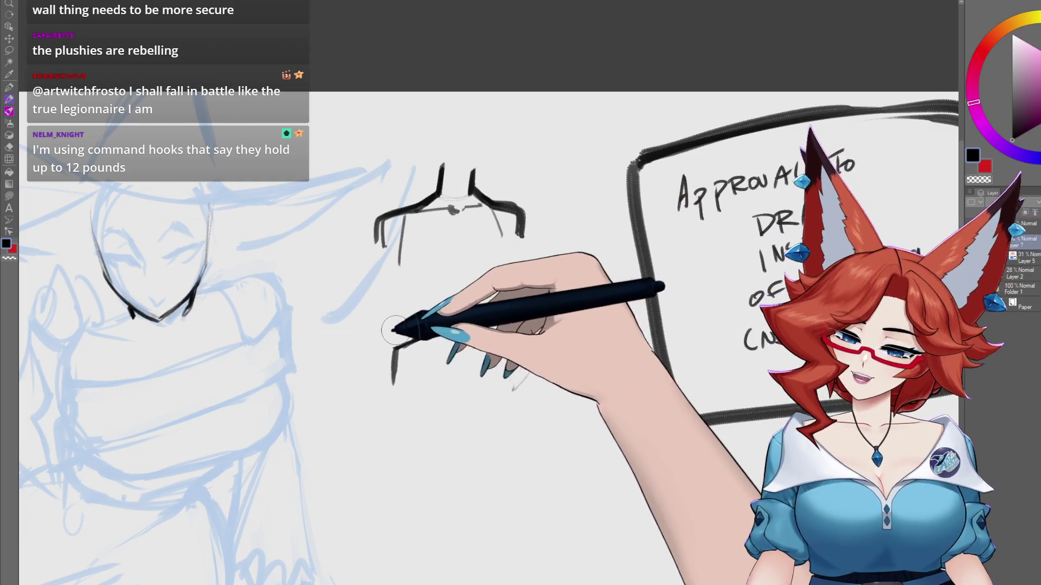
key(ctrl+z)
mouse_move(386, 347)
mouse_down()
mouse_move(467, 325)
mouse_move(515, 387)
mouse_up()
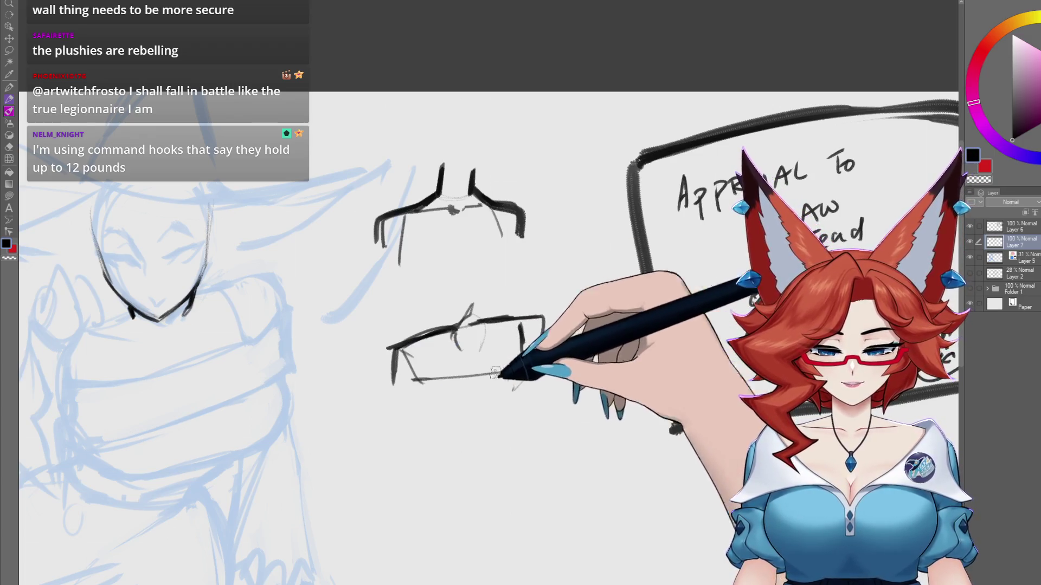
drag(414, 399, 466, 421)
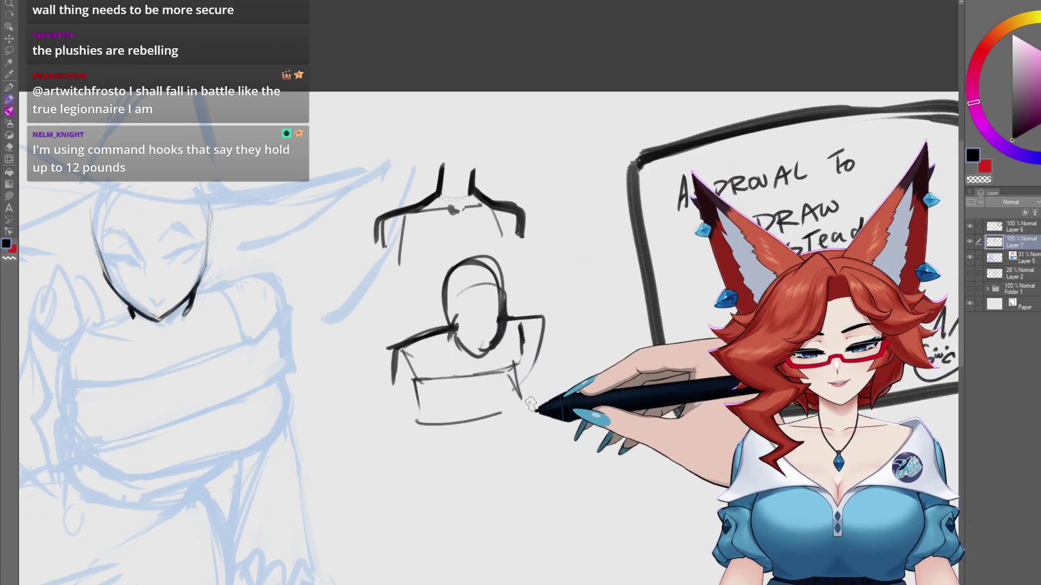
drag(393, 345, 457, 325)
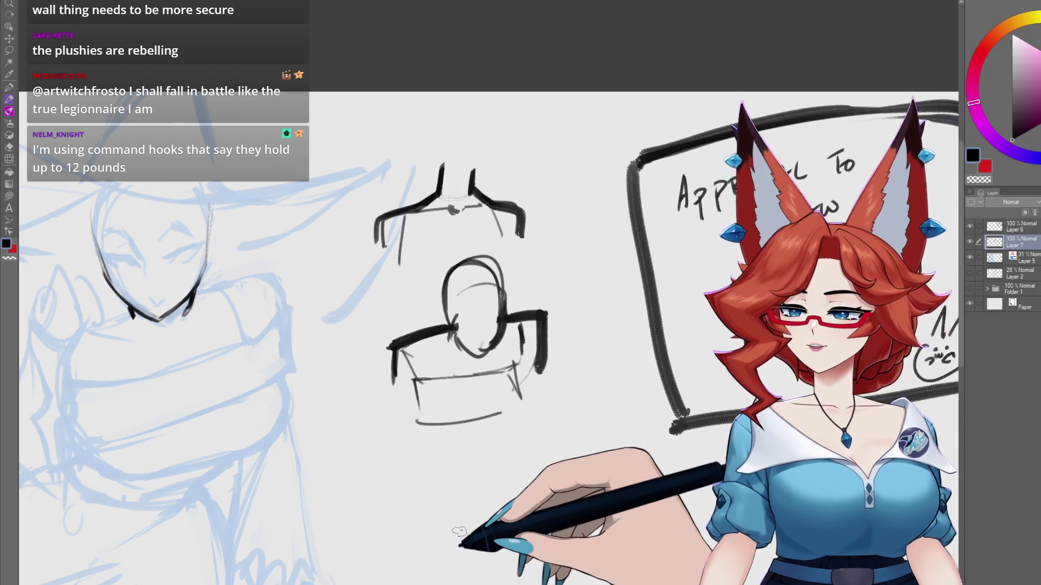
mouse_move(399, 446)
mouse_down()
mouse_move(616, 411)
mouse_move(653, 424)
mouse_up()
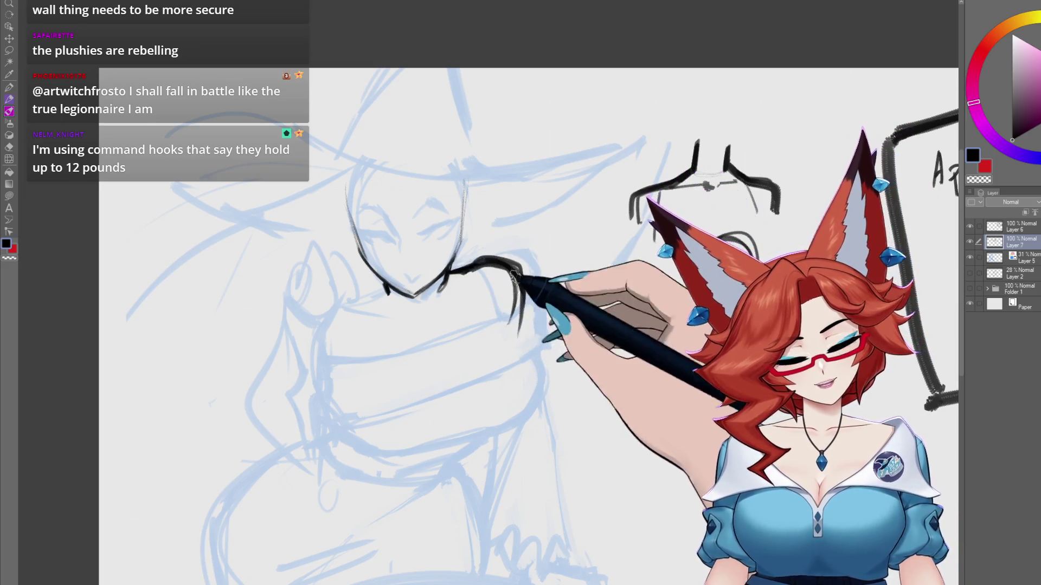
- Ink the witch's shoulder curves, torso sides, centre line and bottom marks in black
drag(514, 321, 502, 292)
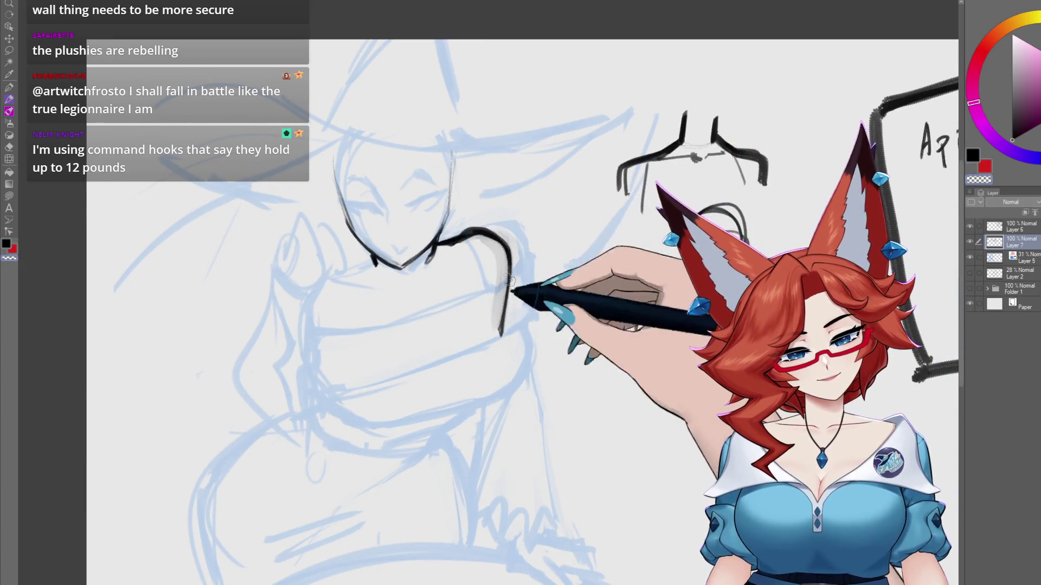
mouse_move(476, 233)
mouse_down()
mouse_move(499, 332)
mouse_move(517, 271)
mouse_up()
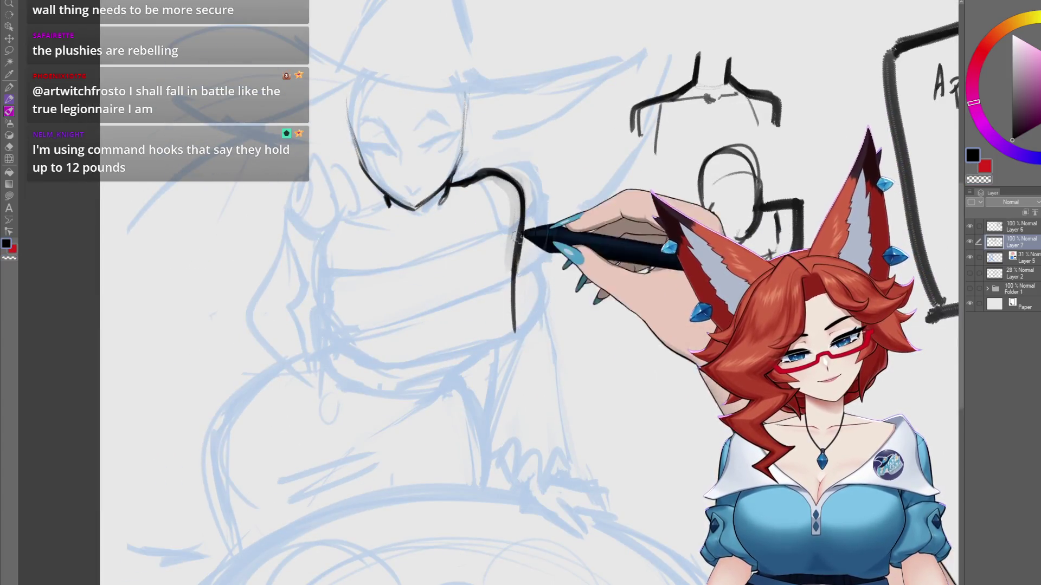
drag(458, 188, 491, 234)
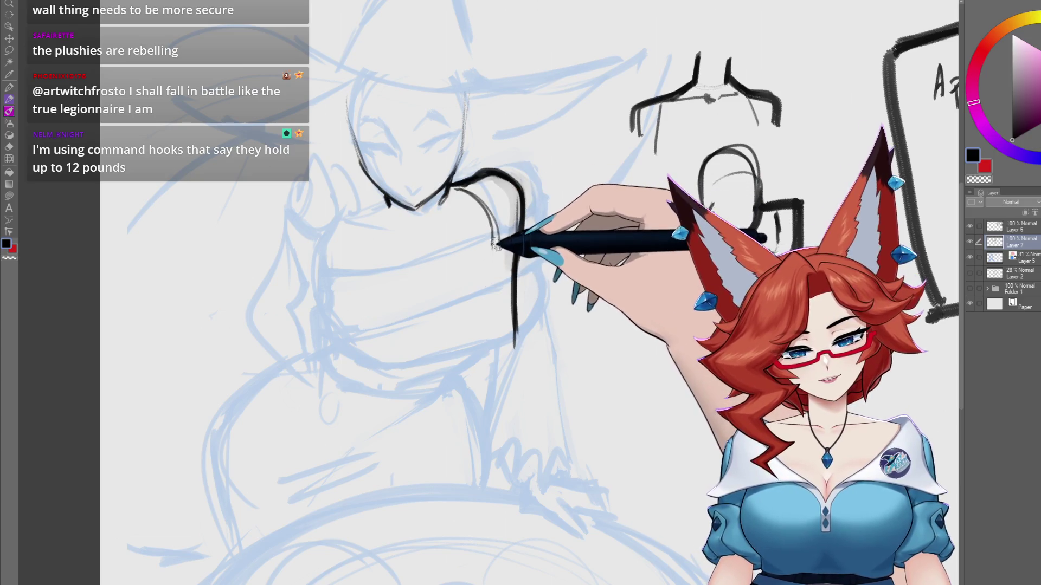
mouse_move(384, 204)
mouse_down()
mouse_move(342, 221)
mouse_move(340, 351)
mouse_move(467, 363)
mouse_up()
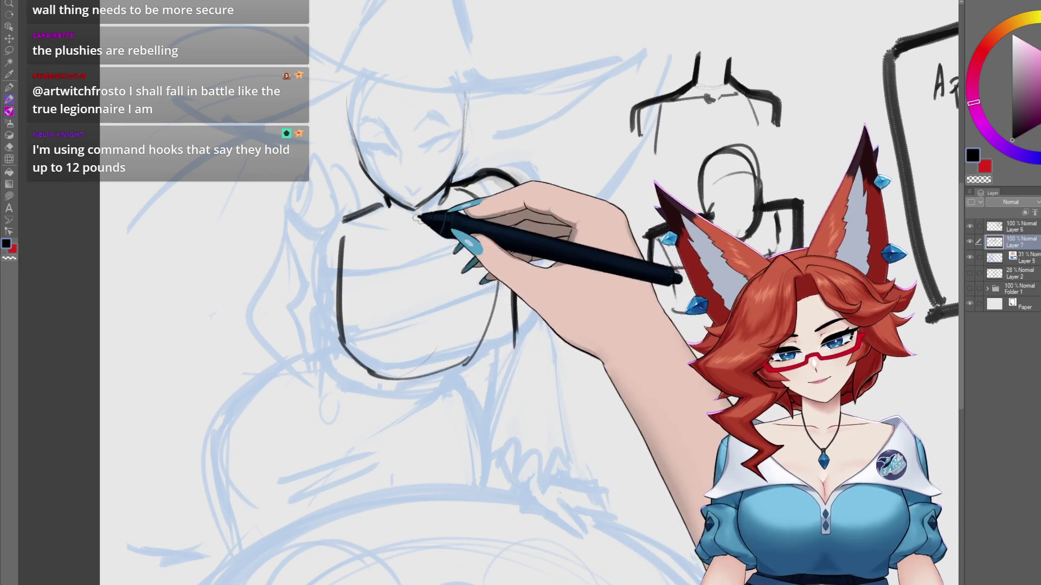
drag(439, 296, 441, 347)
drag(335, 331, 355, 378)
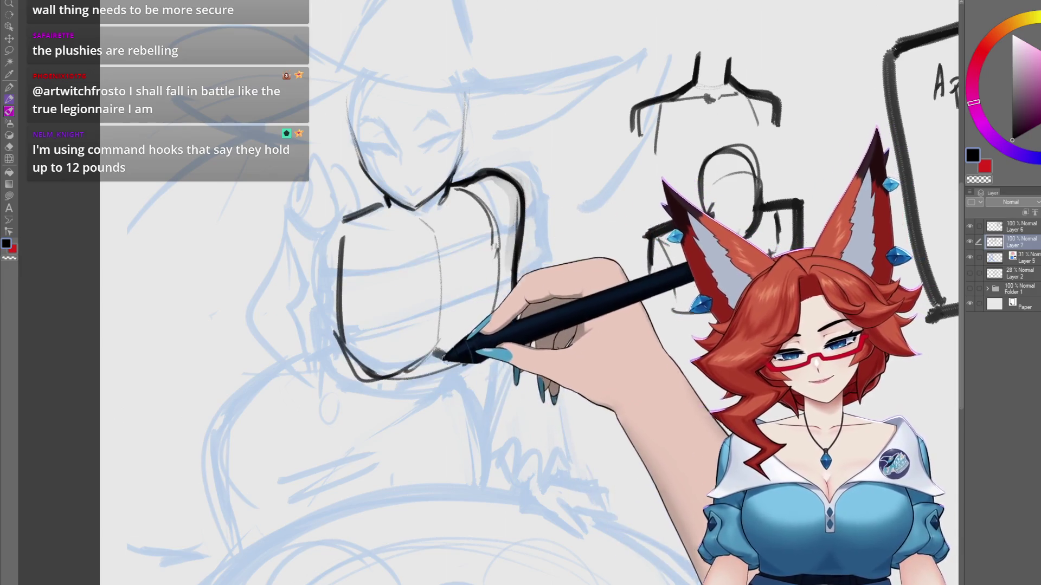
mouse_move(434, 351)
mouse_down()
mouse_move(458, 363)
mouse_move(428, 321)
mouse_up()
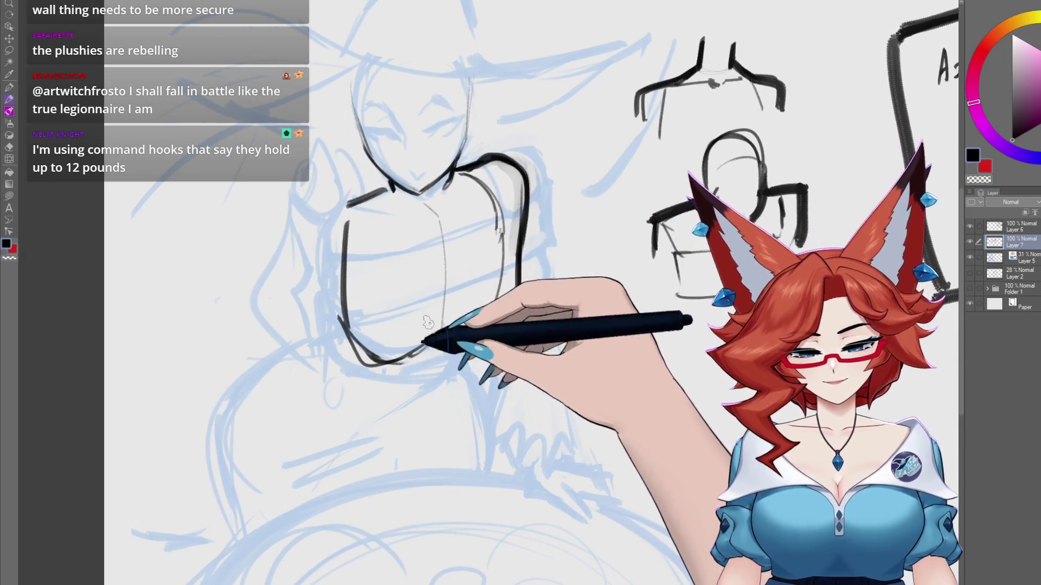
- Draw the collar line across the chest and darken the figure's left contour and neck lines
drag(349, 210, 473, 190)
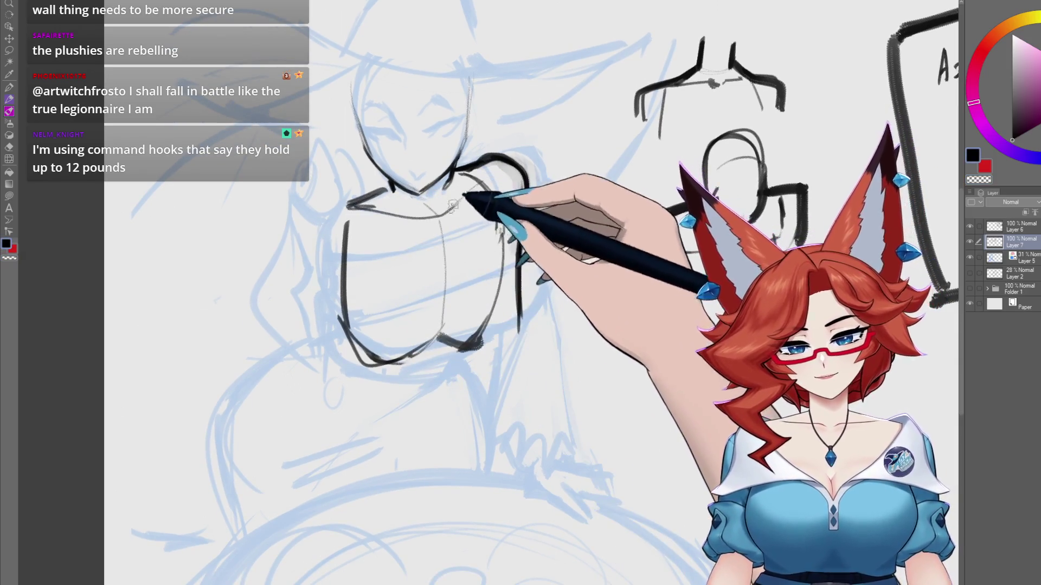
mouse_move(379, 193)
mouse_down()
mouse_move(339, 202)
mouse_move(336, 255)
mouse_up()
drag(336, 210, 344, 268)
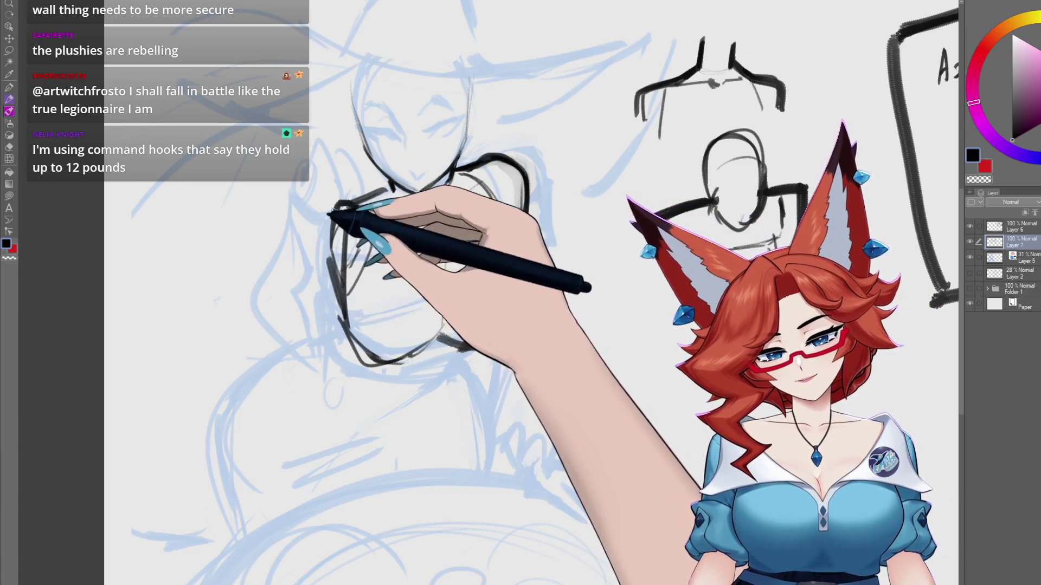
drag(402, 166, 374, 246)
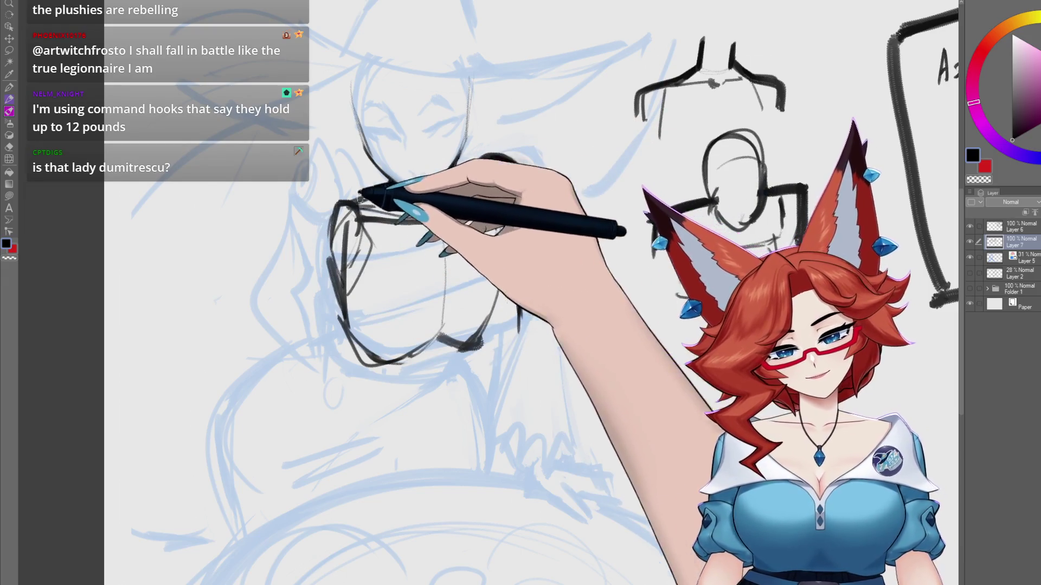
mouse_move(343, 210)
mouse_down()
mouse_move(309, 239)
mouse_move(326, 216)
mouse_move(336, 275)
mouse_move(344, 233)
mouse_move(376, 219)
mouse_up()
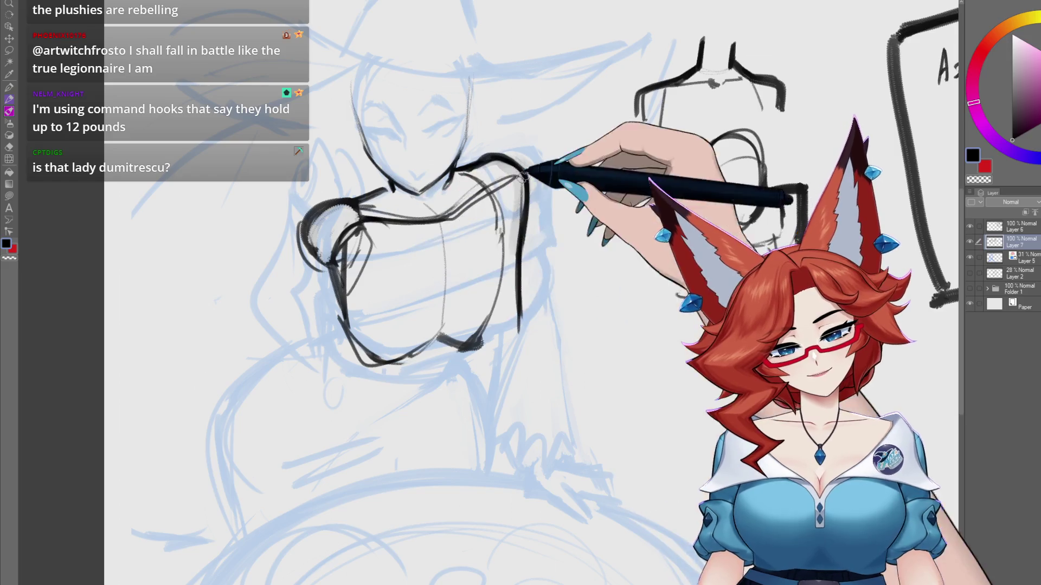
scroll(488, 200, up, 1)
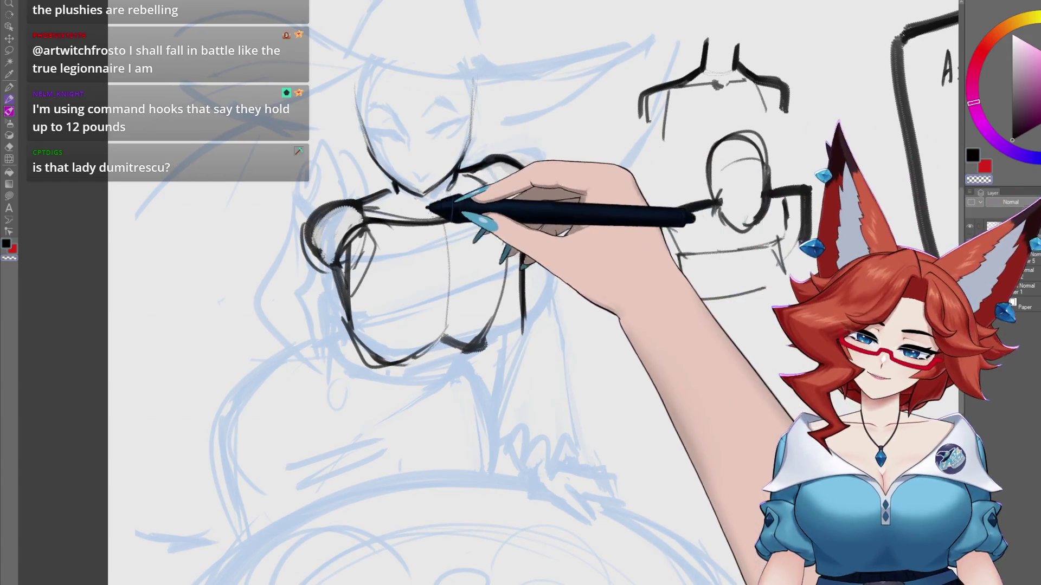
mouse_move(393, 186)
mouse_down()
mouse_move(441, 217)
mouse_move(455, 169)
mouse_up()
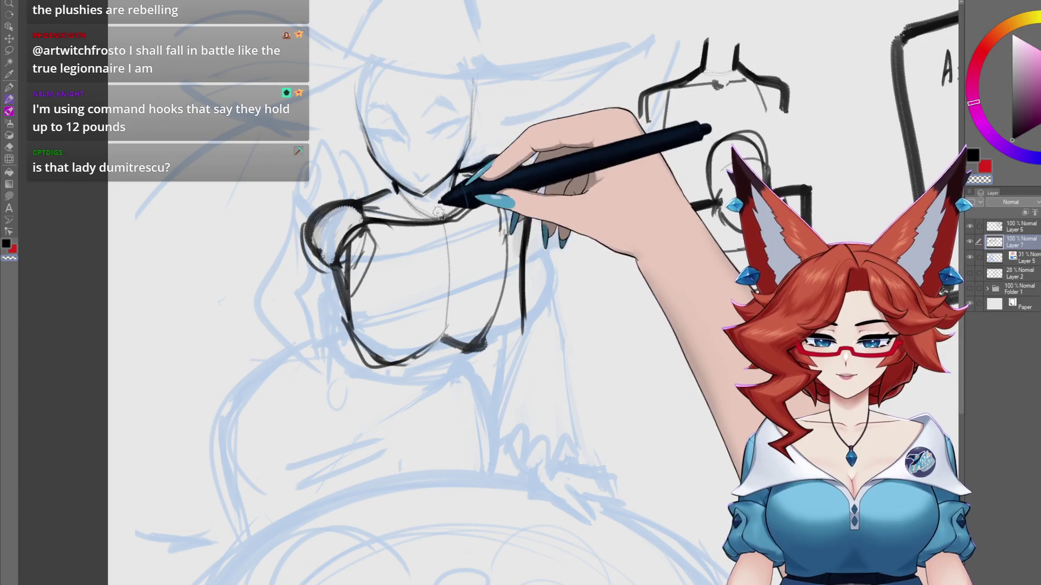
- Bring the lap area into view and draw an arched line below the torso
drag(436, 154, 345, 275)
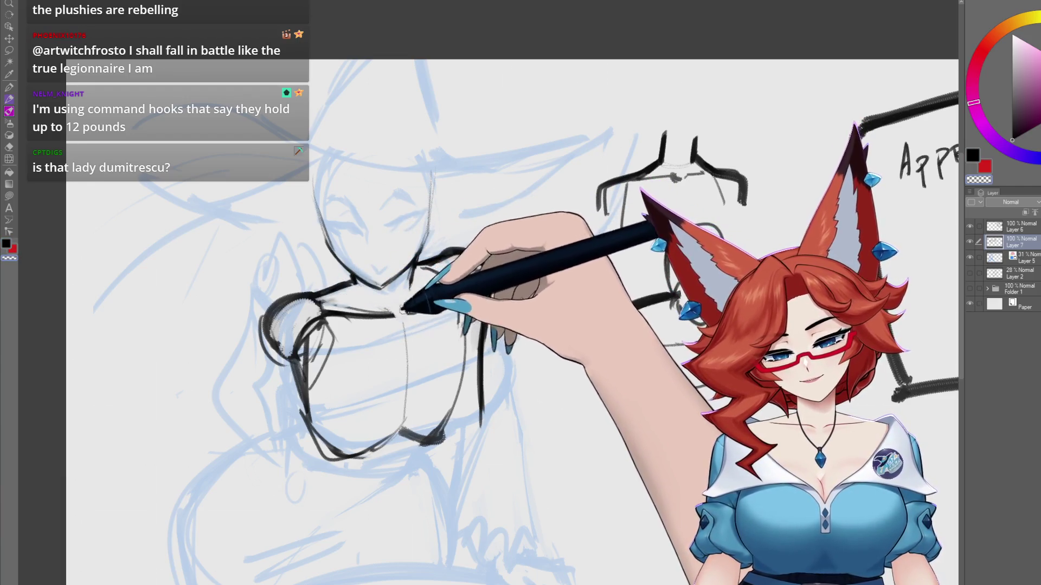
drag(502, 301, 553, 257)
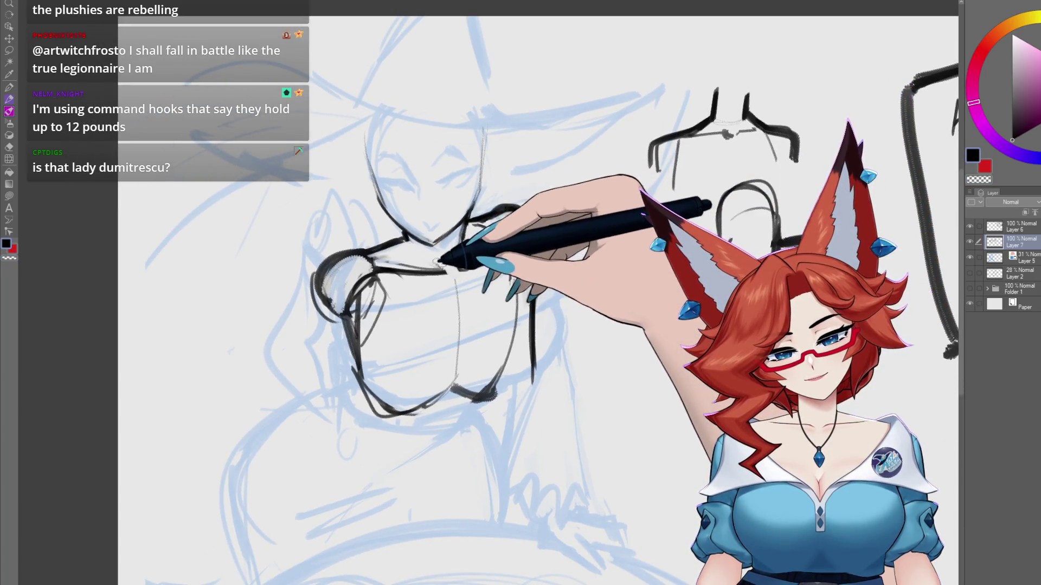
drag(515, 236, 514, 193)
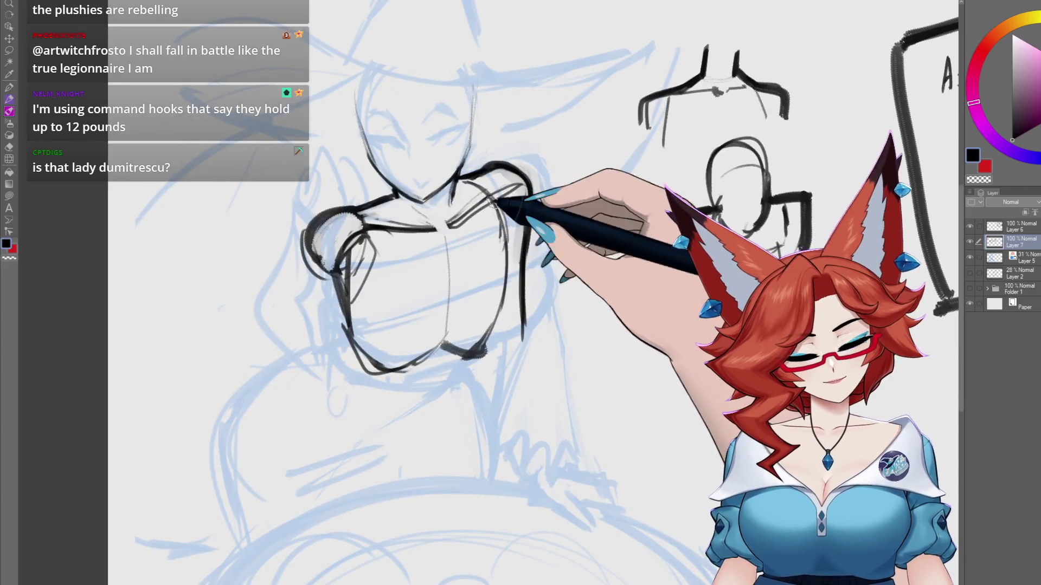
drag(399, 418, 401, 389)
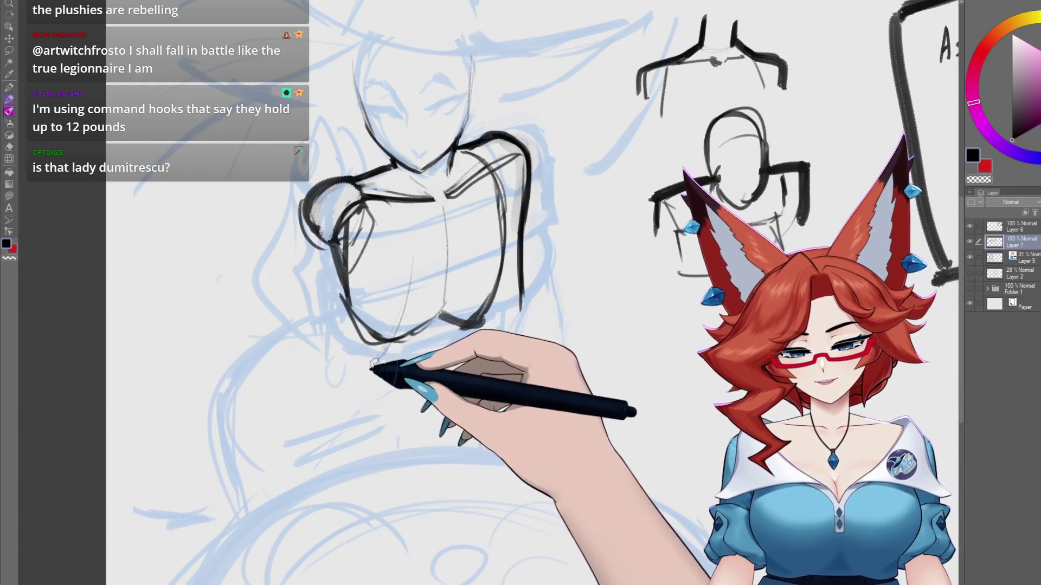
drag(430, 383, 481, 353)
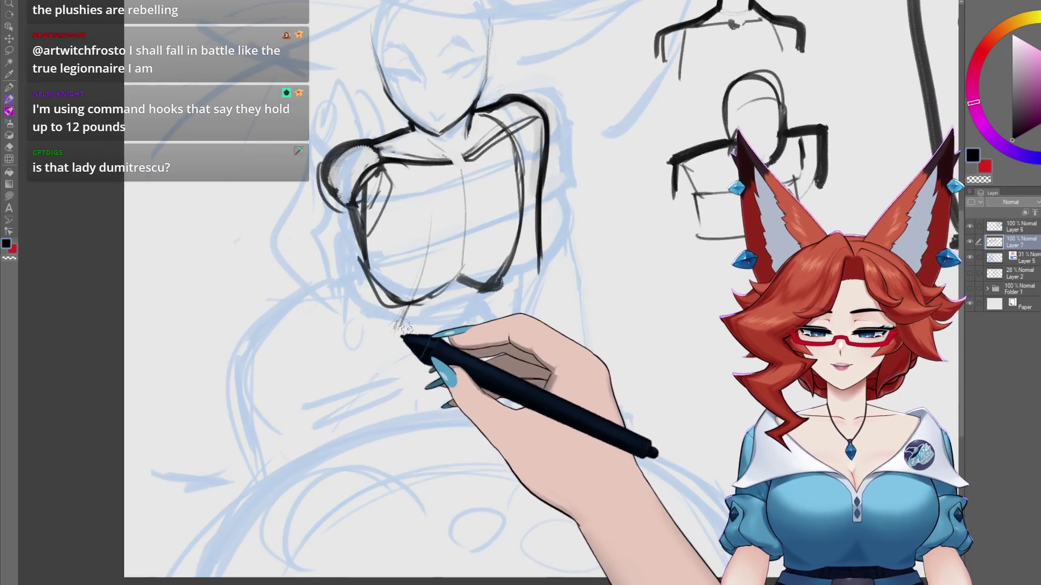
mouse_move(383, 325)
mouse_down()
mouse_move(348, 310)
mouse_move(313, 326)
mouse_up()
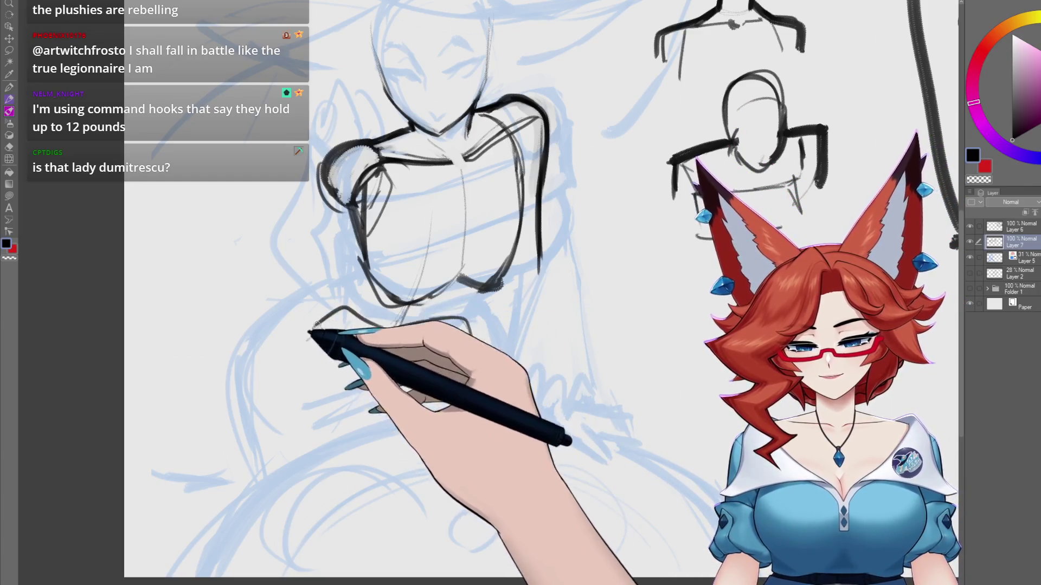
mouse_move(382, 325)
mouse_down()
mouse_move(447, 328)
mouse_move(474, 374)
mouse_up()
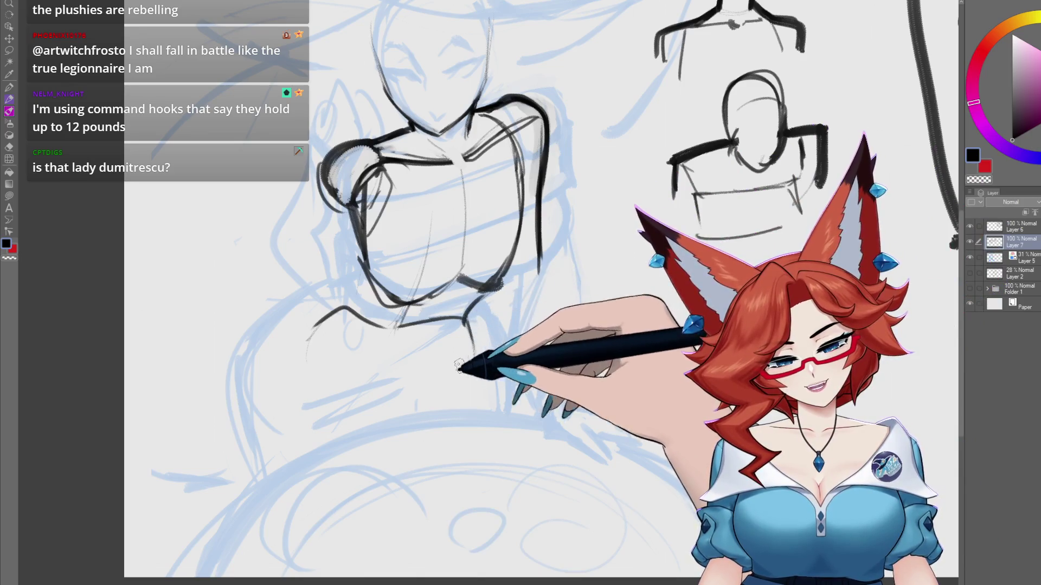
- Ink the lap curve and long leg lines, plus a small left-pointing arrow beside the figure
drag(459, 363, 410, 389)
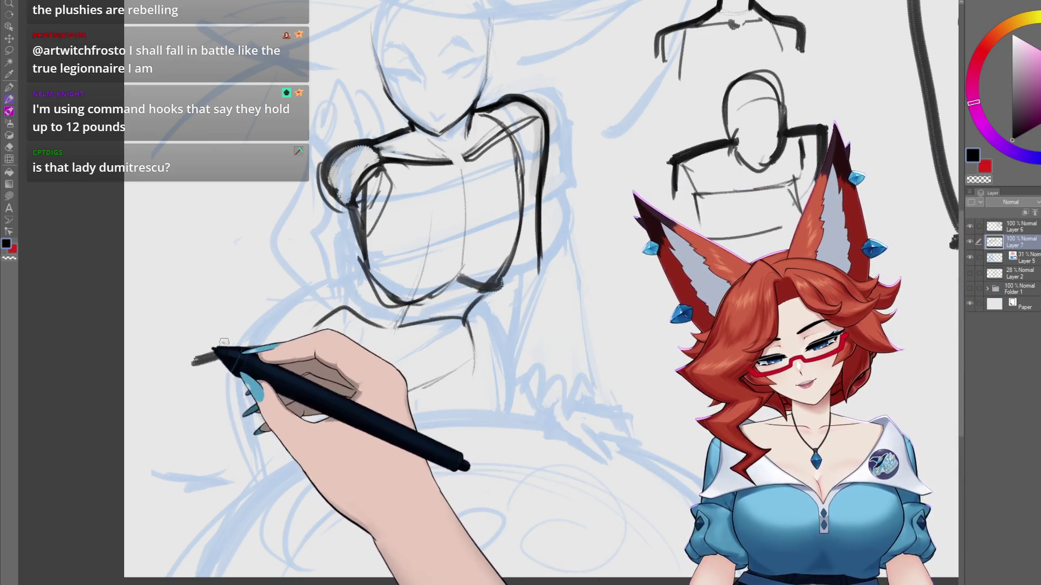
drag(224, 343, 195, 361)
drag(196, 362, 222, 376)
drag(385, 428, 461, 381)
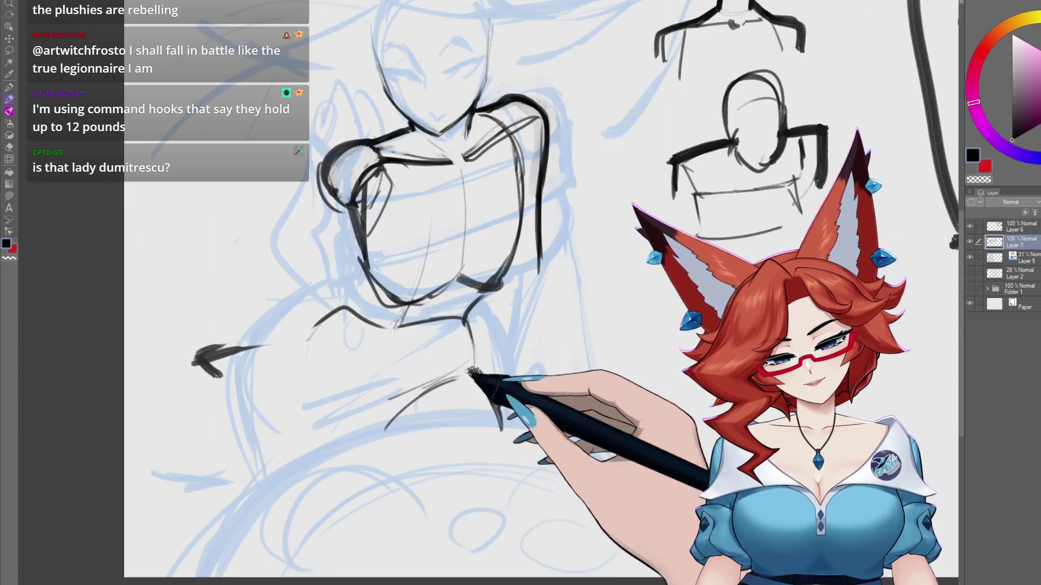
mouse_move(320, 316)
mouse_down()
mouse_move(279, 339)
mouse_move(293, 477)
mouse_up()
drag(291, 344, 297, 477)
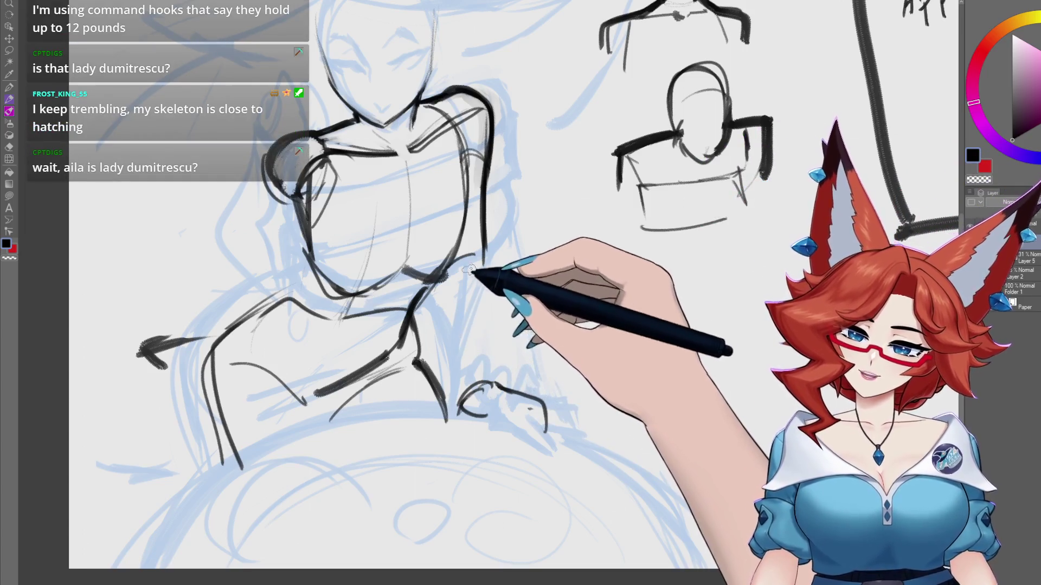
- Ink the forearm down the witch's right side and the fingers of the resting hand
drag(491, 286, 485, 256)
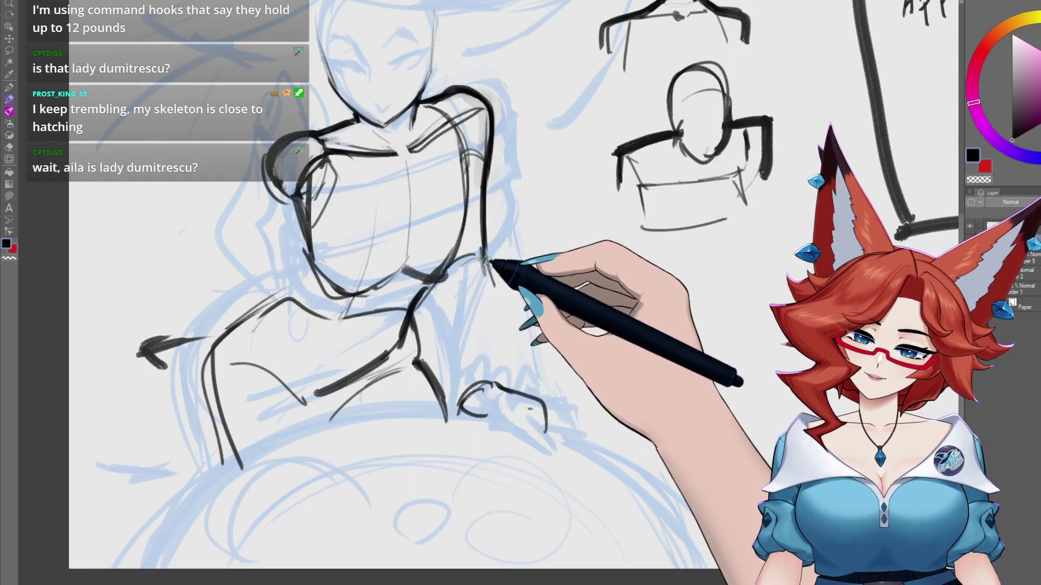
drag(486, 332, 497, 415)
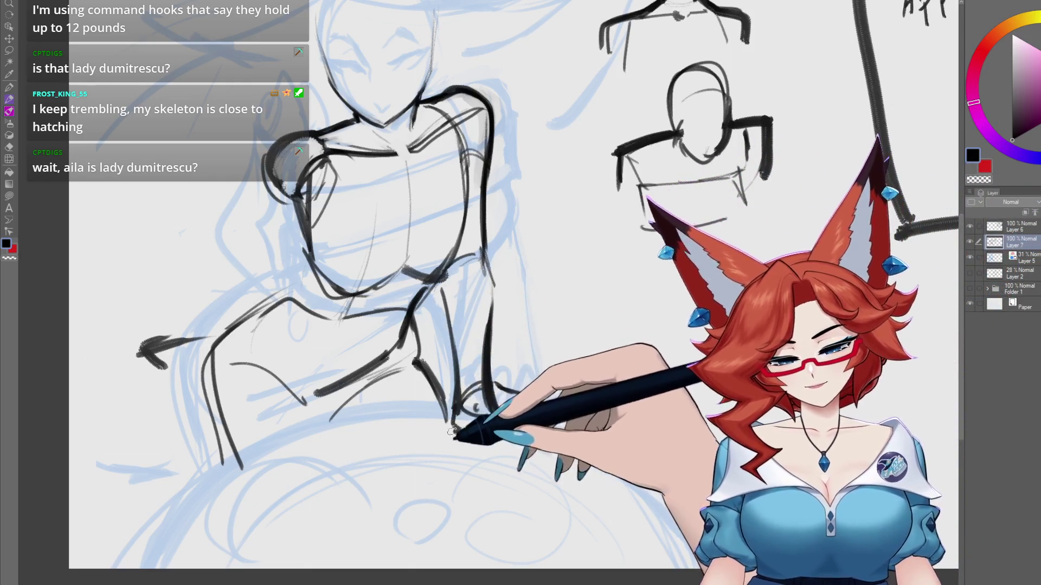
drag(464, 428, 490, 402)
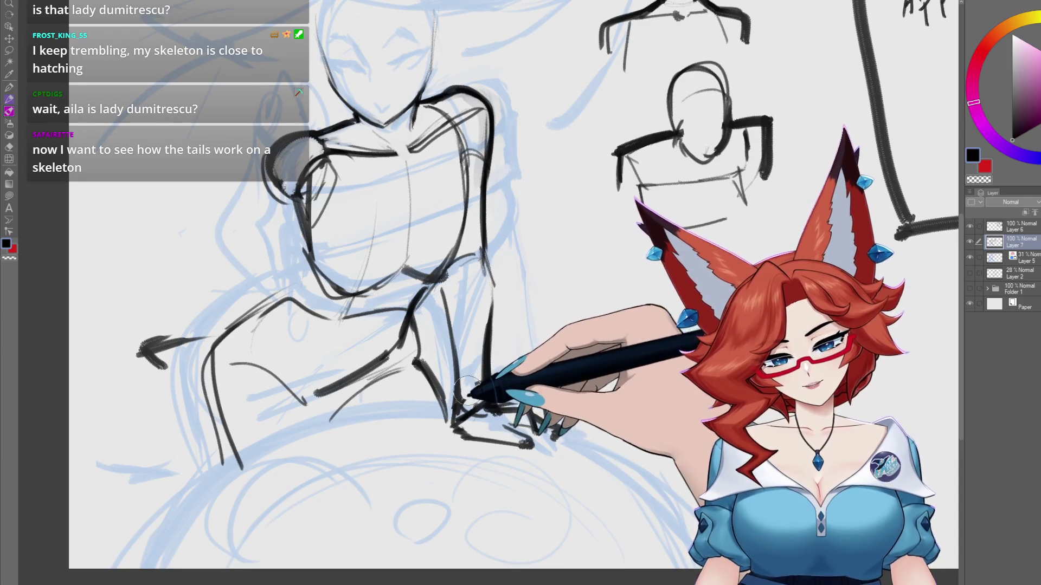
drag(454, 332, 487, 325)
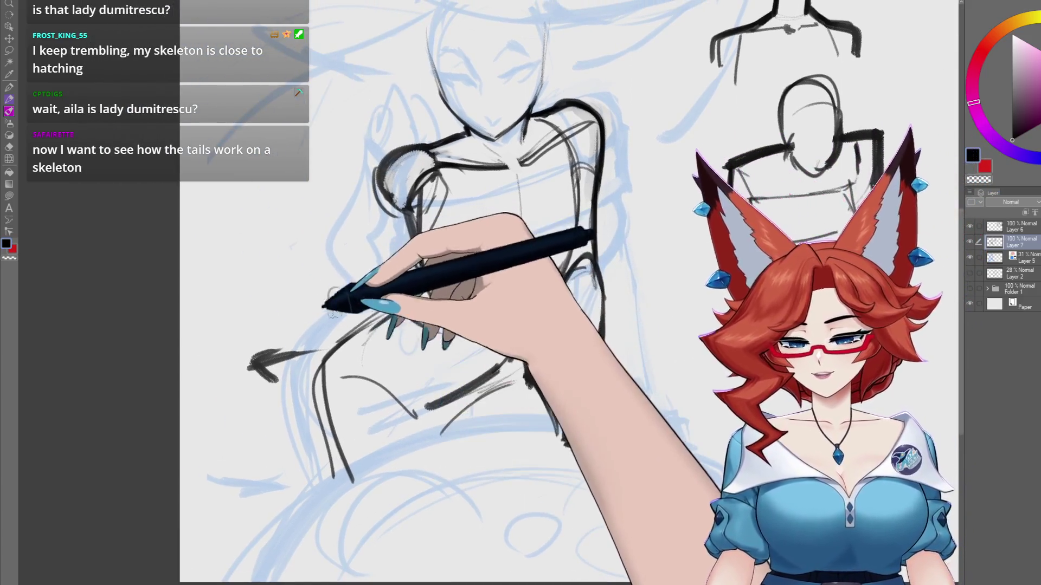
- Sketch the small raised hand loops and redraw the shoulder, chest and leg lines more boldly
drag(340, 282, 334, 309)
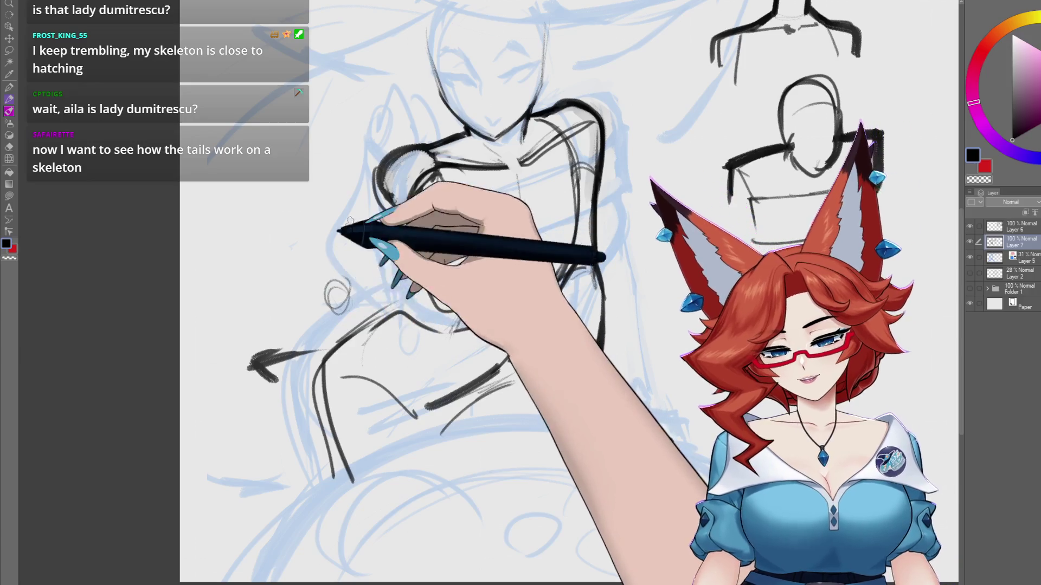
mouse_move(344, 174)
mouse_down()
mouse_move(325, 174)
mouse_move(353, 146)
mouse_move(374, 165)
mouse_move(309, 174)
mouse_move(320, 174)
mouse_up()
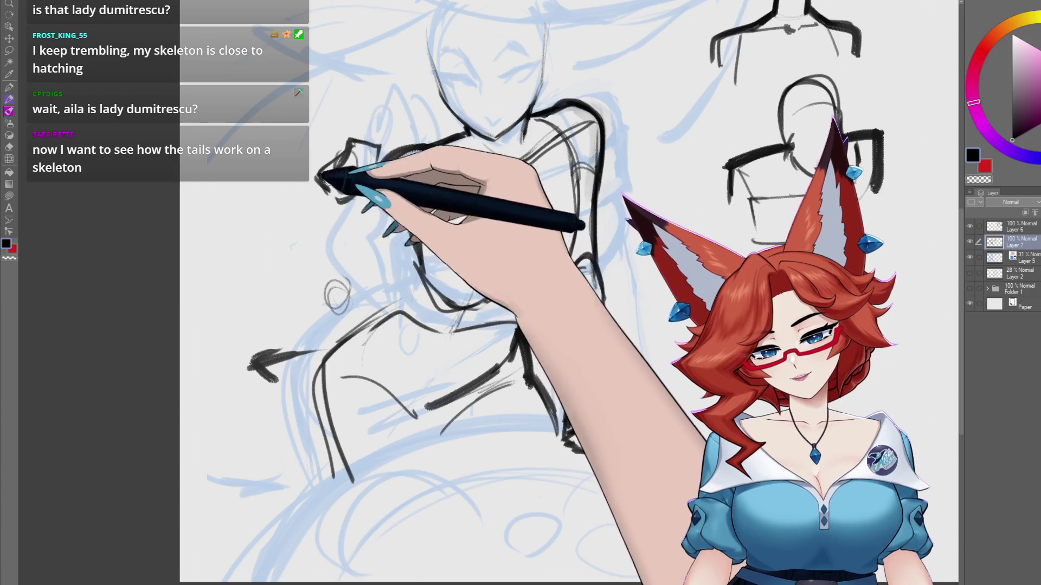
mouse_move(342, 134)
mouse_down()
mouse_move(348, 116)
mouse_move(353, 151)
mouse_move(370, 141)
mouse_up()
drag(360, 221, 386, 168)
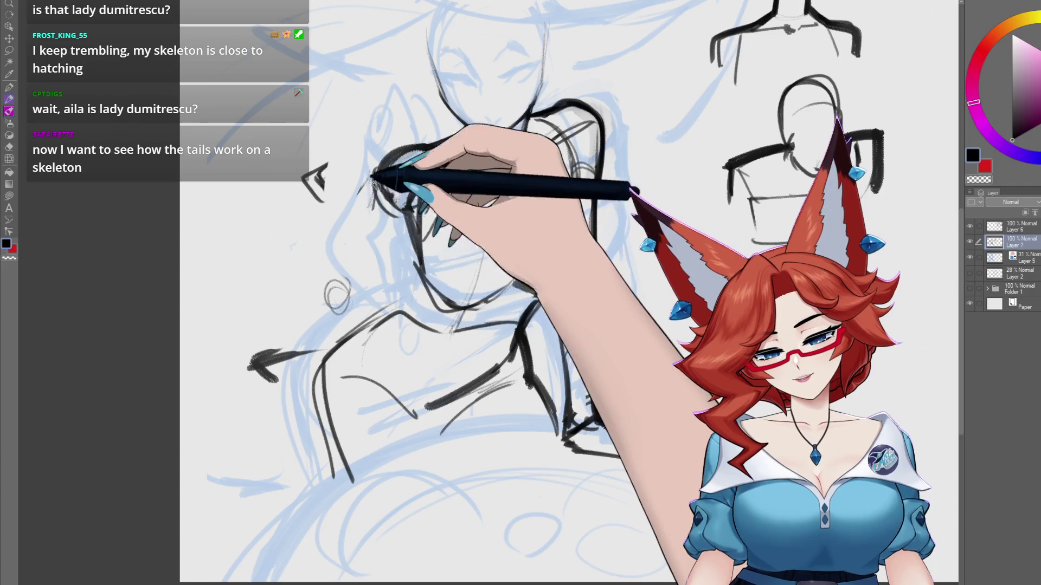
mouse_move(314, 311)
mouse_down()
mouse_move(418, 214)
mouse_move(400, 255)
mouse_move(274, 314)
mouse_move(410, 250)
mouse_move(414, 279)
mouse_move(325, 365)
mouse_move(414, 242)
mouse_move(405, 292)
mouse_up()
mouse_move(337, 157)
mouse_down()
mouse_move(308, 166)
mouse_move(343, 204)
mouse_move(320, 209)
mouse_up()
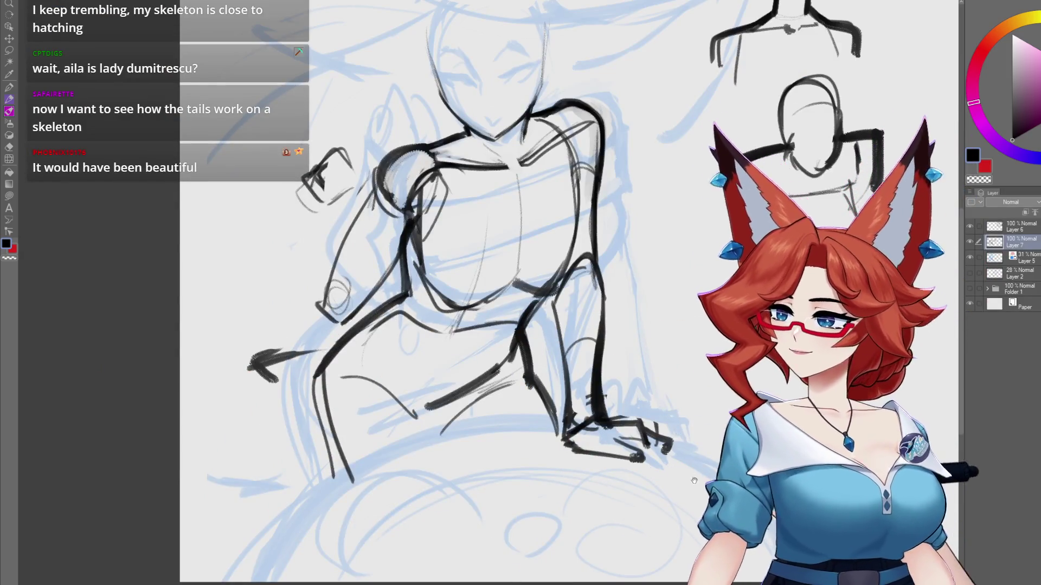
- Pan over to the boxed approval note on the blank canvas
drag(694, 481, 430, 499)
drag(597, 498, 522, 488)
mouse_move(669, 450)
mouse_down()
mouse_move(500, 425)
mouse_move(482, 389)
mouse_up()
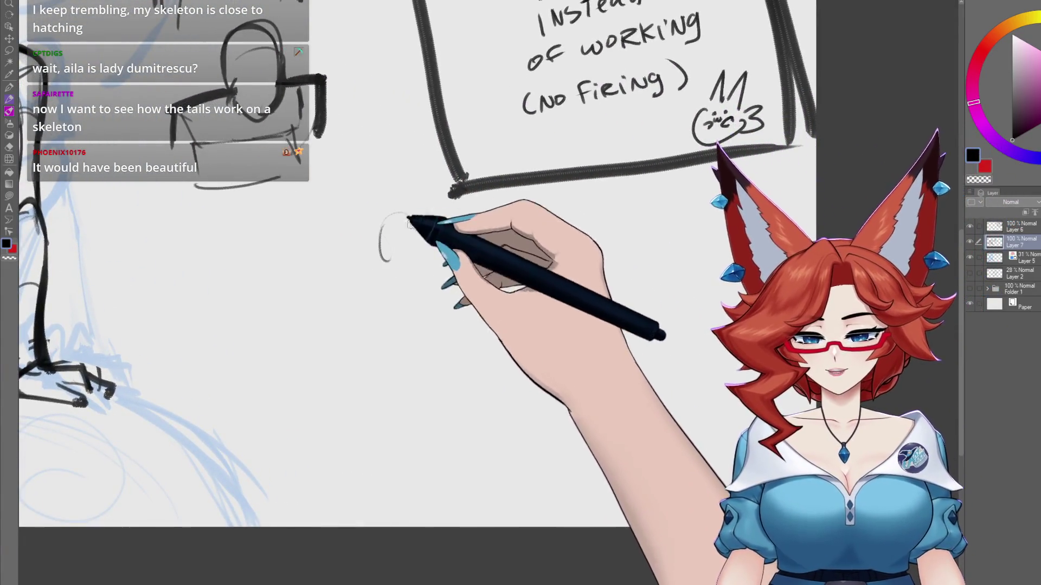
- Doodle a small skeleton with skull, pelvis, legs and a long vertebrae tail beside the sign
mouse_move(408, 218)
mouse_down()
mouse_move(412, 263)
mouse_move(384, 259)
mouse_move(384, 239)
mouse_move(372, 262)
mouse_move(395, 252)
mouse_move(379, 232)
mouse_move(406, 274)
mouse_move(391, 314)
mouse_move(404, 286)
mouse_move(424, 352)
mouse_up()
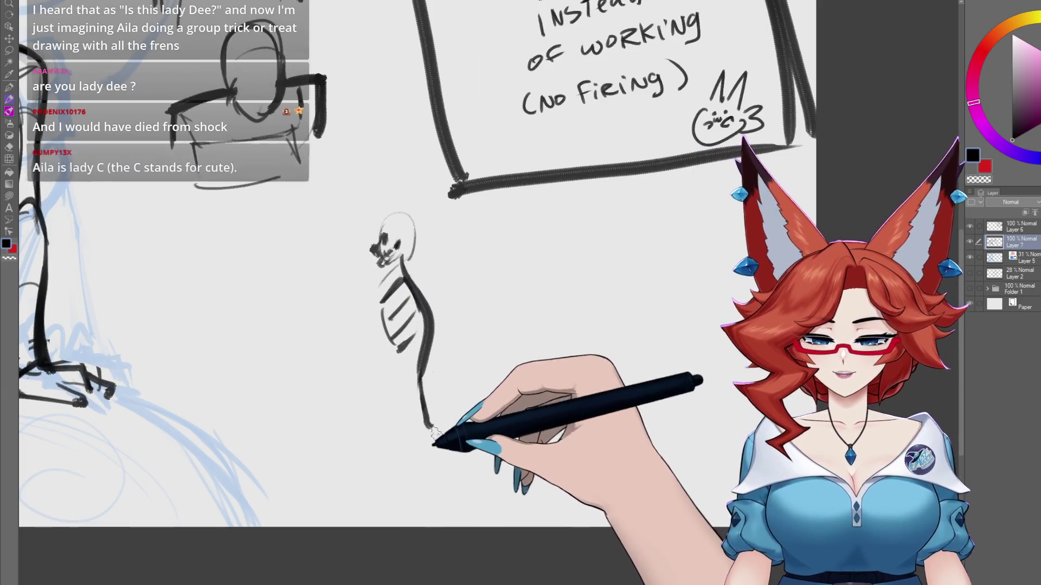
mouse_move(415, 384)
mouse_down()
mouse_move(396, 425)
mouse_move(412, 425)
mouse_up()
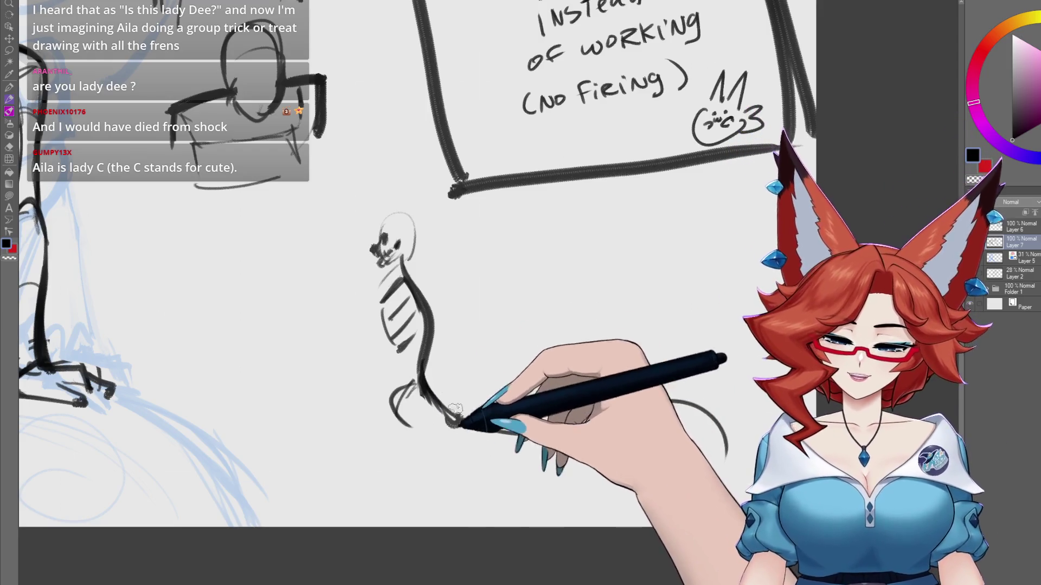
drag(431, 339, 407, 279)
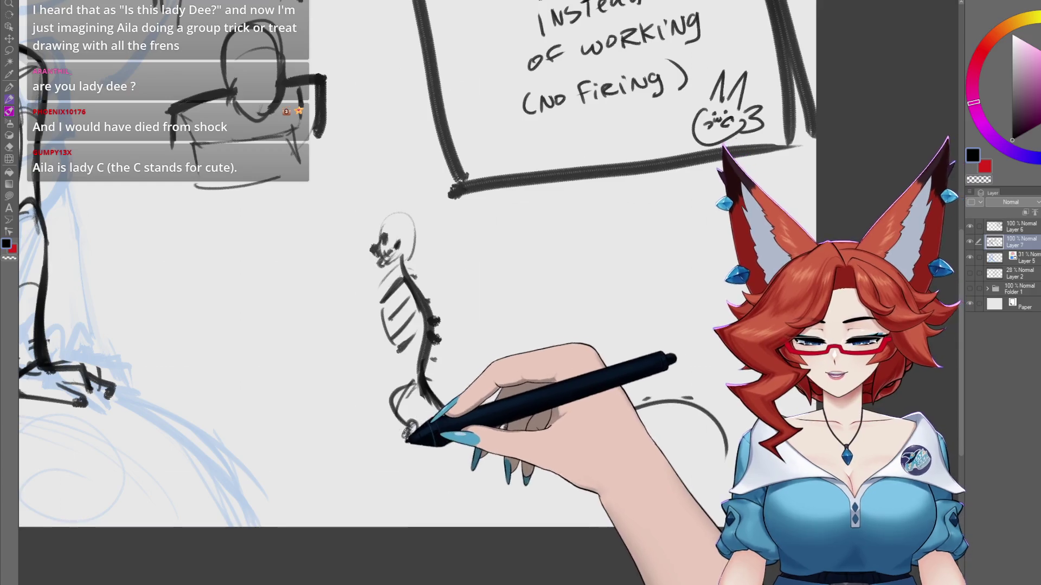
mouse_move(409, 433)
mouse_down()
mouse_move(413, 472)
mouse_move(399, 413)
mouse_up()
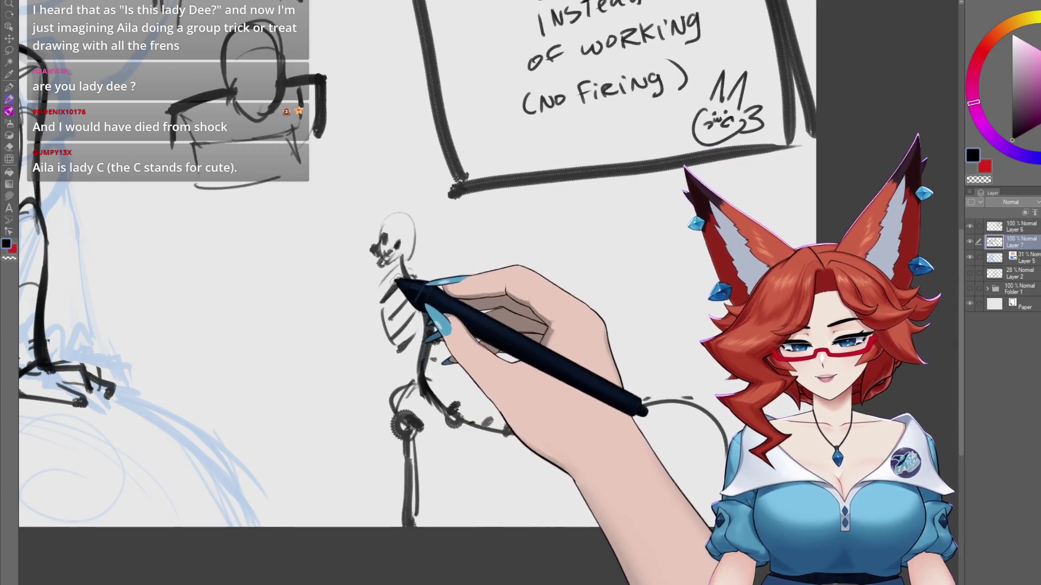
mouse_move(399, 280)
mouse_down()
mouse_move(434, 320)
mouse_move(436, 341)
mouse_up()
drag(542, 431, 605, 414)
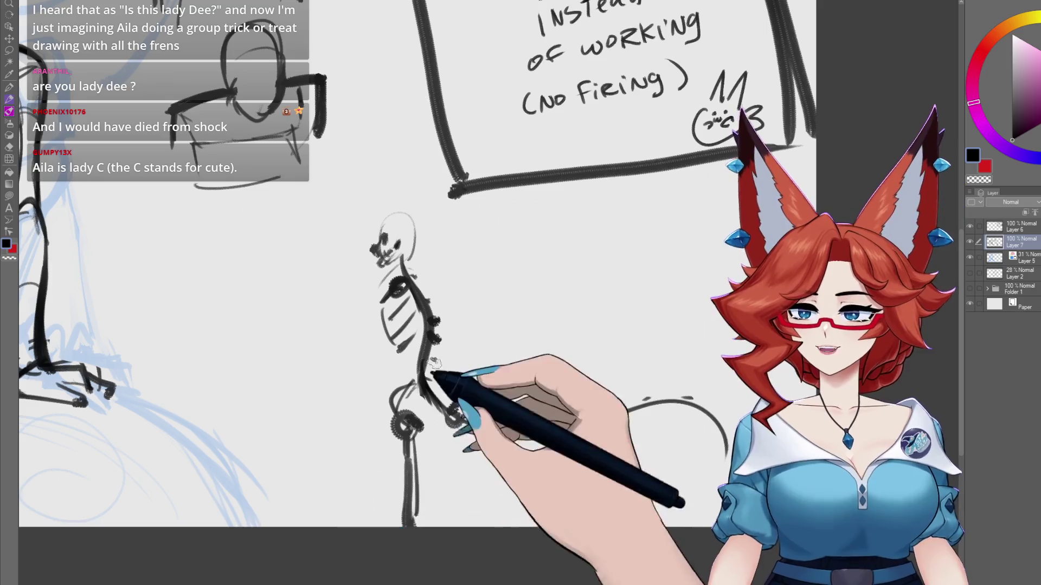
- Cut the skeleton doodle onto its own new layer and hide that layer
mouse_move(437, 412)
mouse_down()
mouse_move(465, 488)
mouse_move(540, 468)
mouse_move(591, 393)
mouse_move(574, 420)
mouse_up()
scroll(601, 410, down, 2)
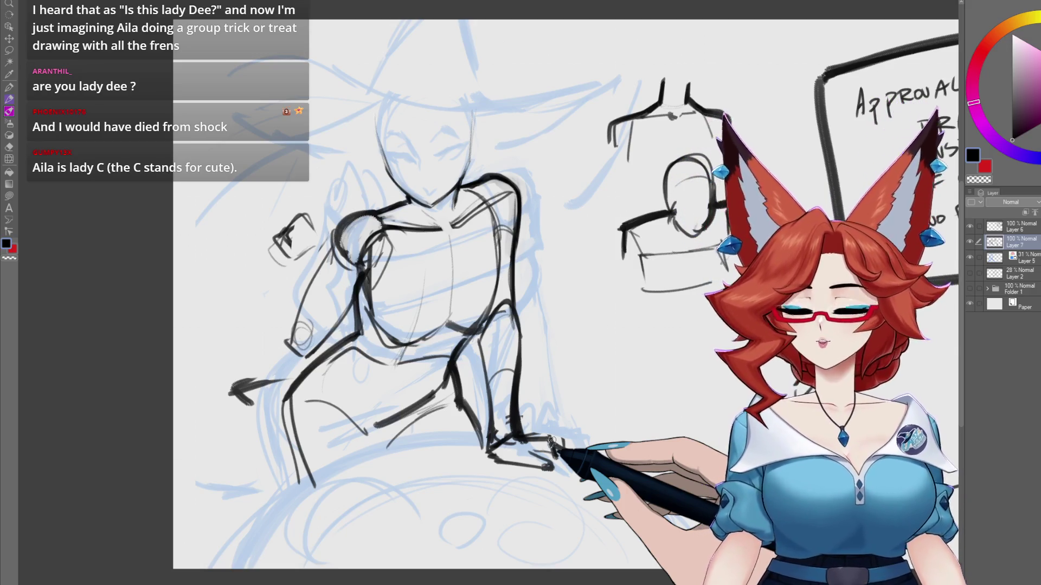
drag(750, 525, 397, 470)
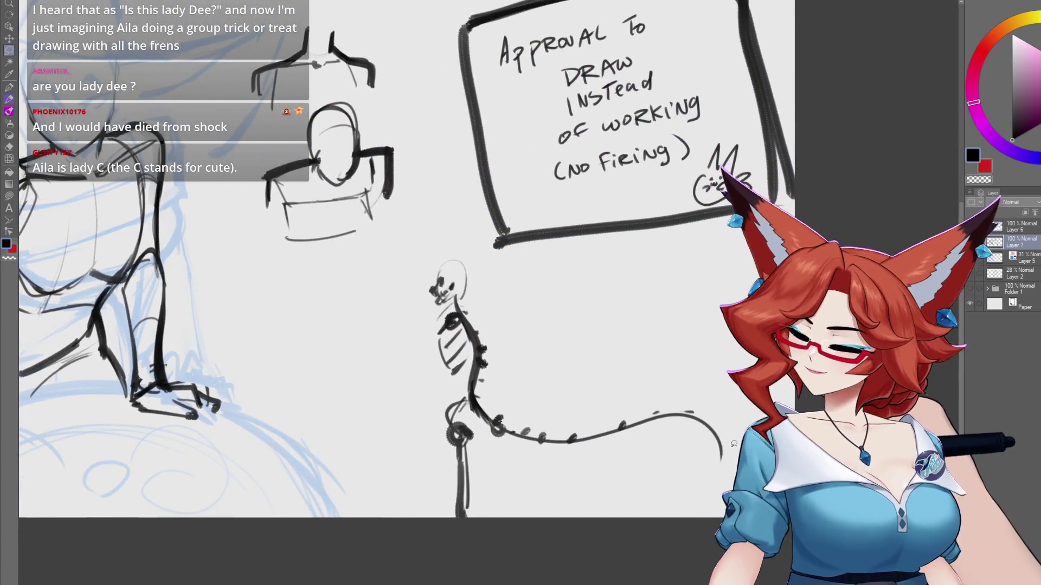
mouse_move(734, 443)
mouse_down()
mouse_move(450, 235)
mouse_move(737, 477)
mouse_up()
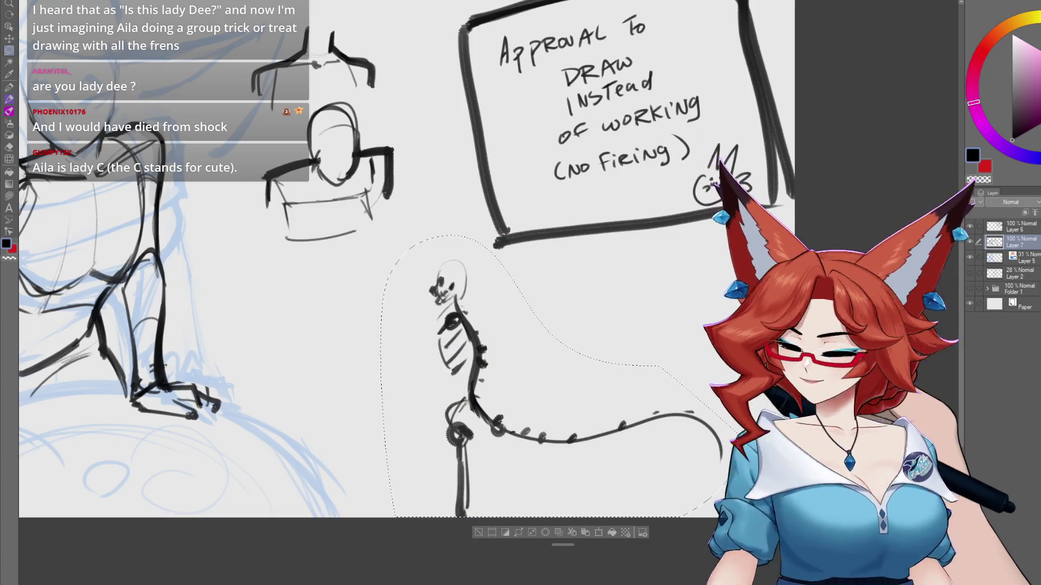
key(ctrl+x)
key(ctrl+v)
key(ctrl+d)
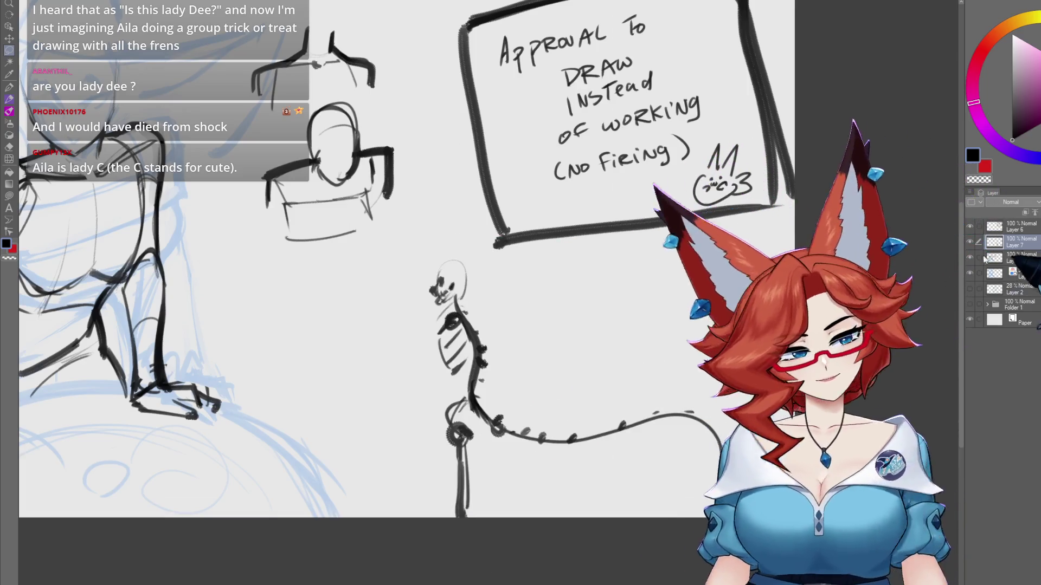
click(970, 243)
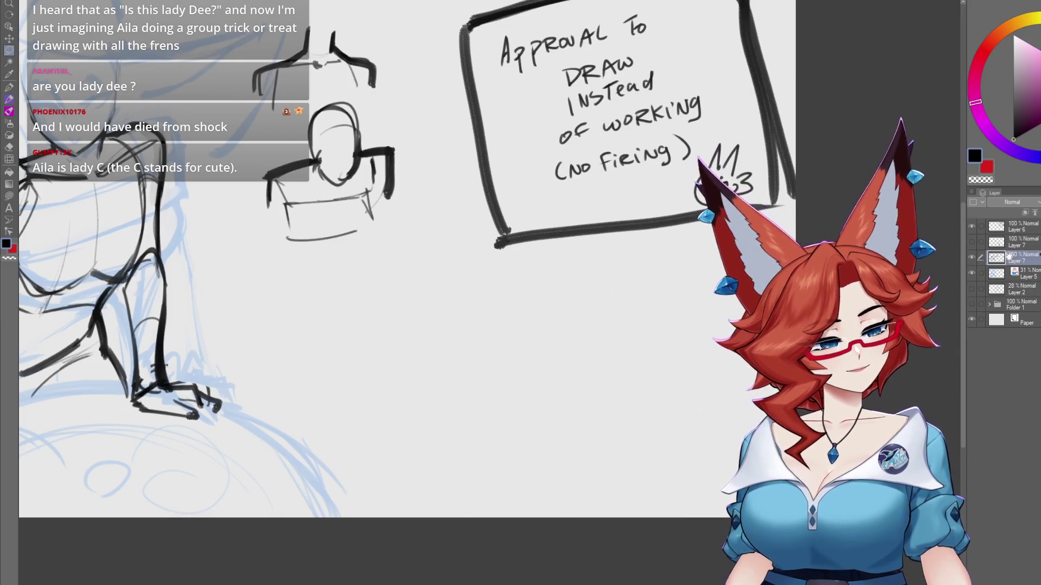
mouse_move(310, 493)
mouse_down()
mouse_move(496, 507)
mouse_move(564, 449)
mouse_up()
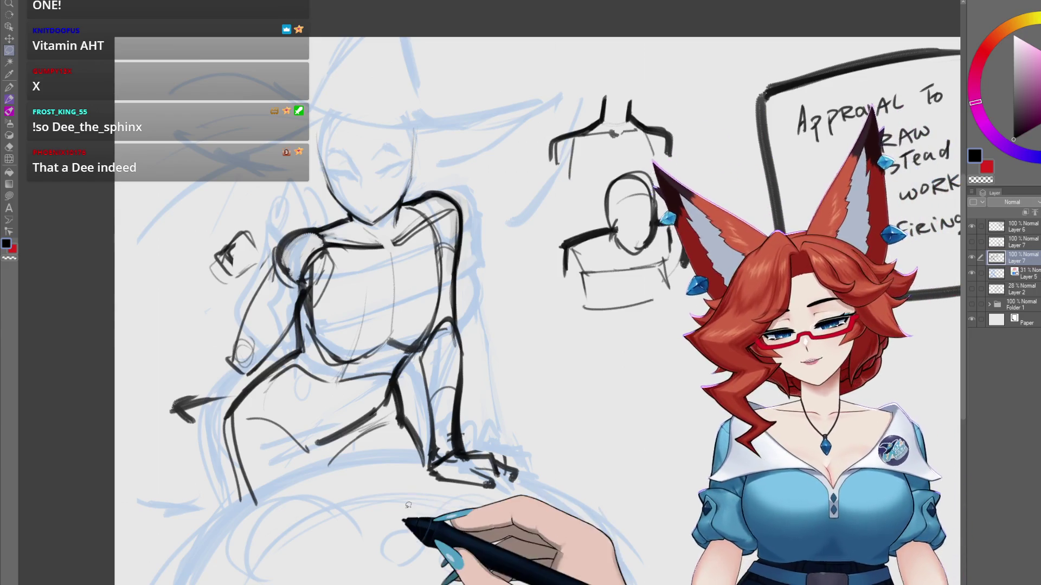
- Delete the thin stroke on the figure's lower left leg and redraw it as a bold black line
drag(483, 489, 542, 473)
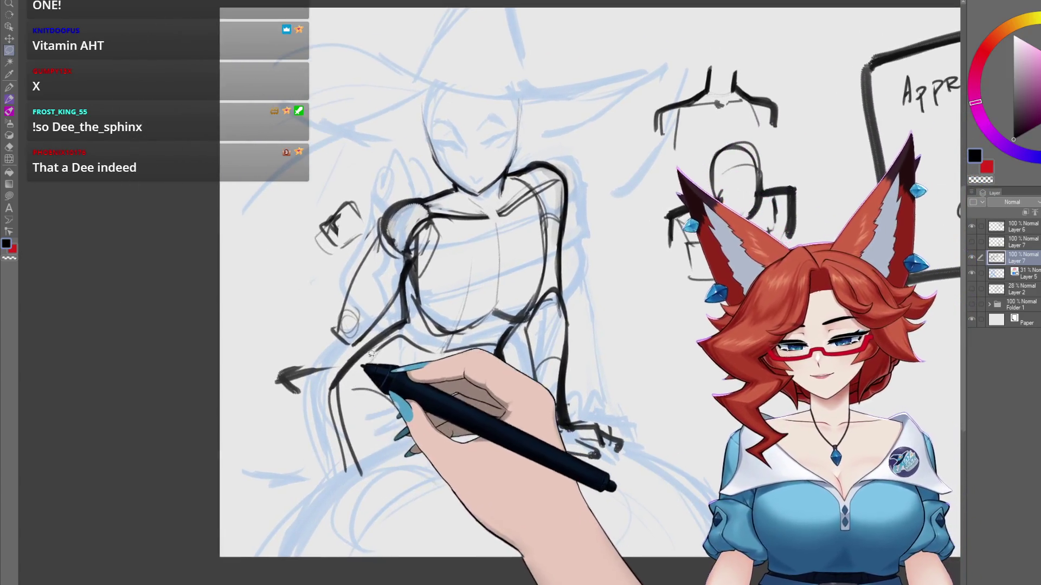
drag(372, 354, 327, 401)
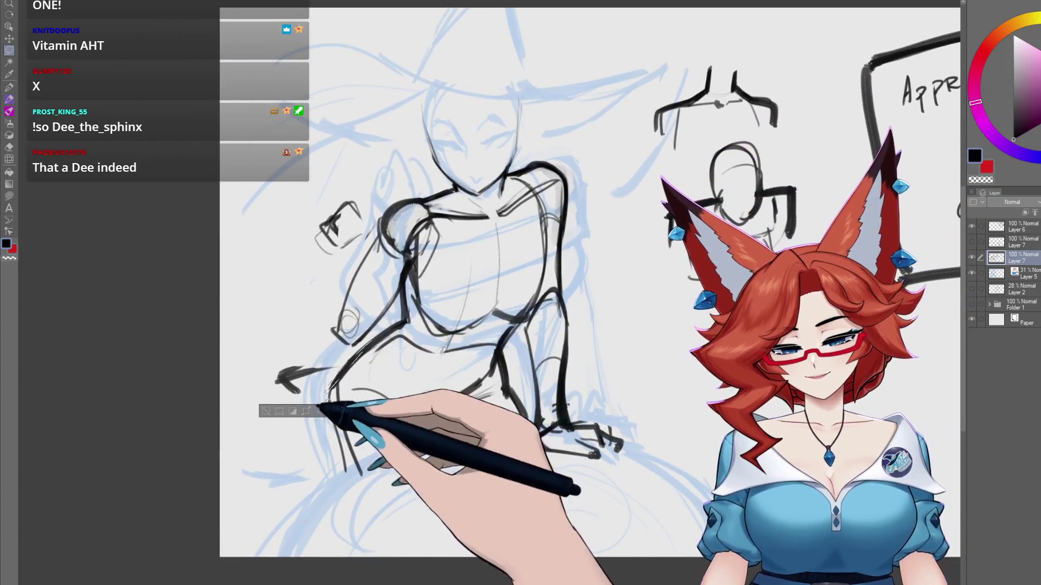
key(Delete)
key(ctrl+d)
key(p)
mouse_move(374, 350)
mouse_down()
mouse_move(317, 404)
mouse_move(417, 422)
mouse_up()
drag(423, 415, 493, 379)
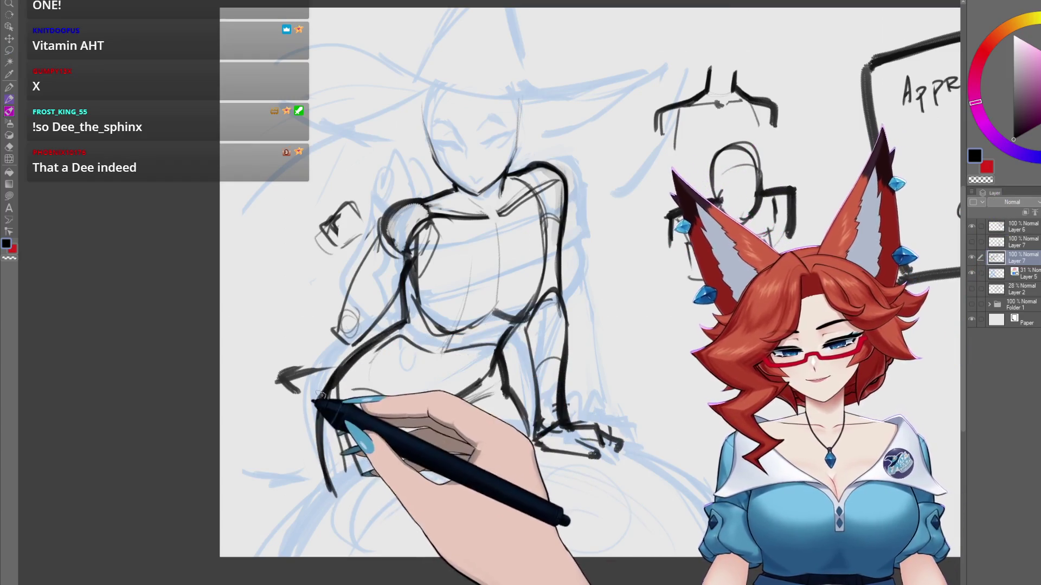
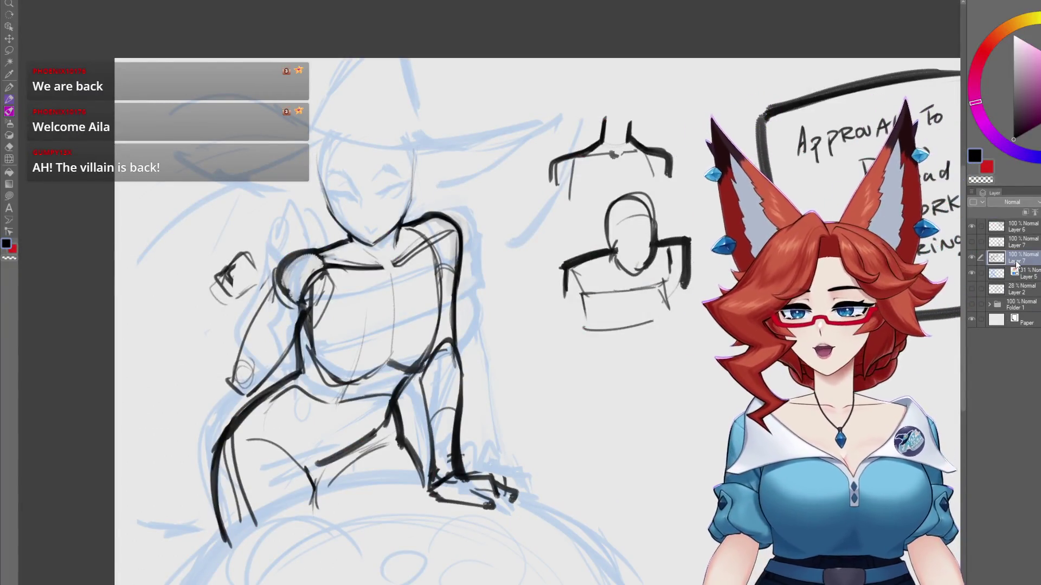
- Centre the figure and trace the raised left fist in bold black over the blue rough
mouse_move(495, 448)
mouse_down()
mouse_move(554, 371)
mouse_move(546, 384)
mouse_move(570, 379)
mouse_up()
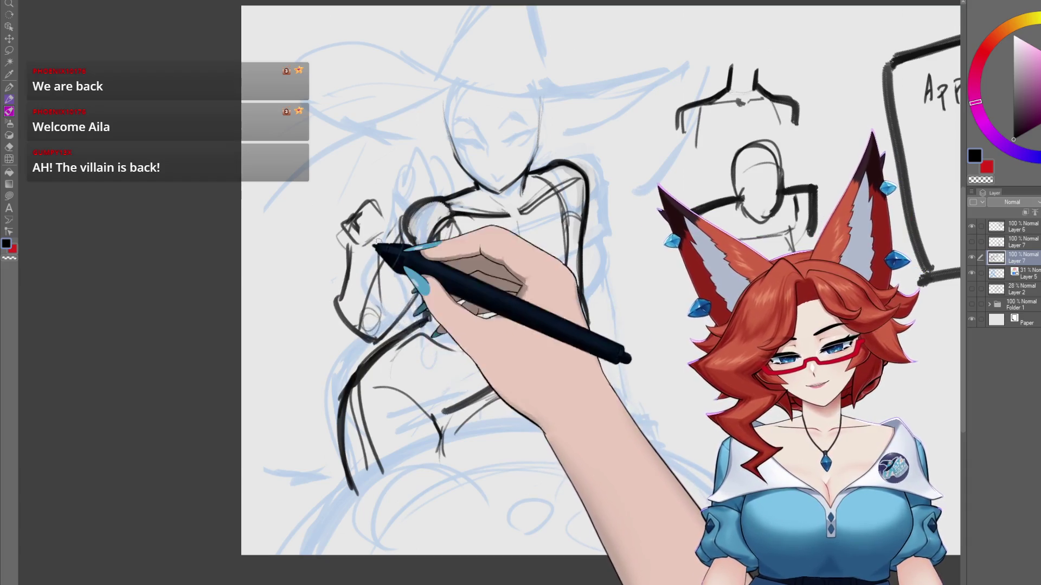
drag(384, 305, 385, 316)
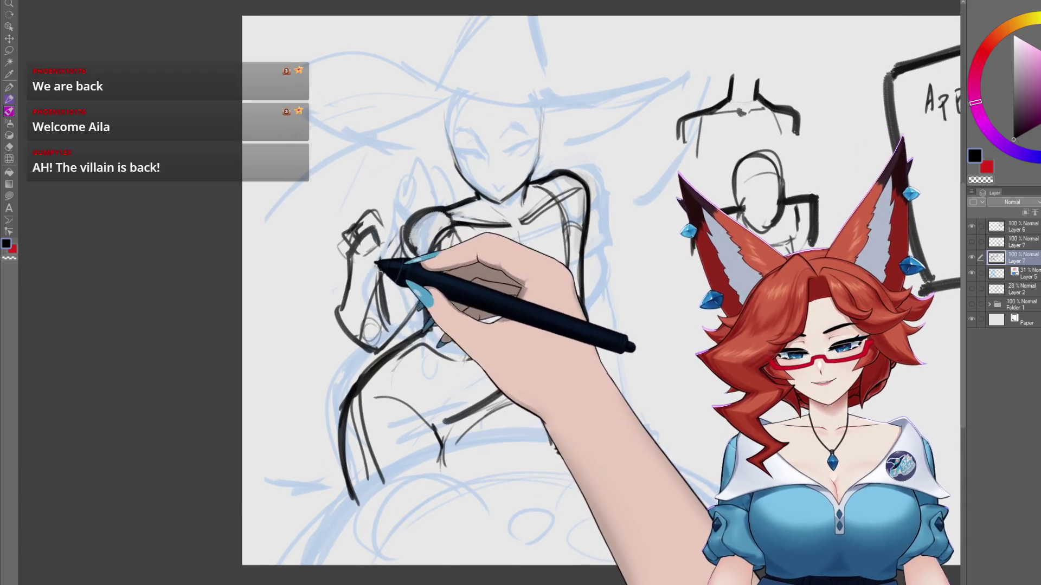
drag(377, 259, 376, 258)
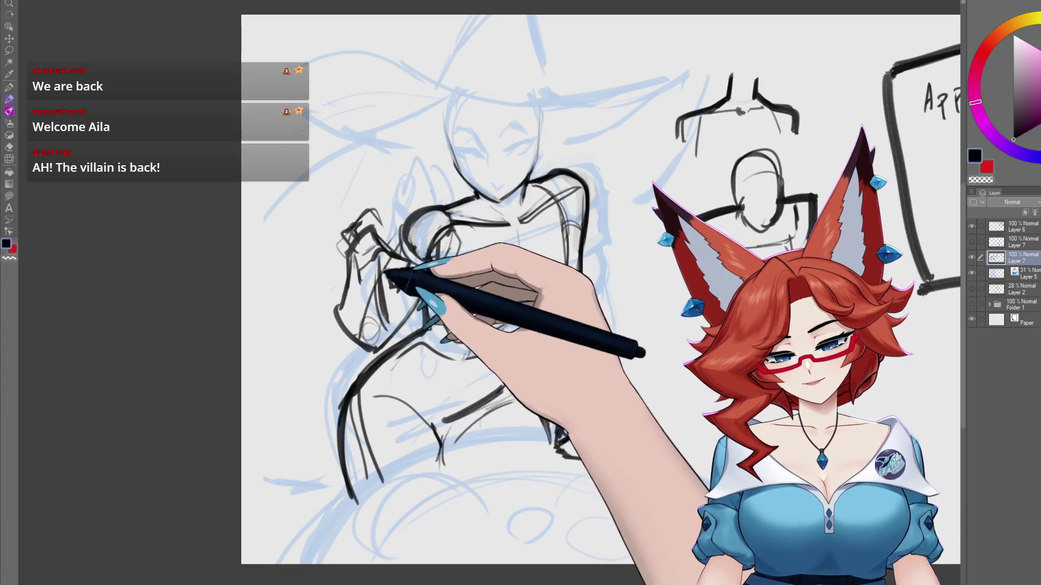
drag(351, 201, 342, 231)
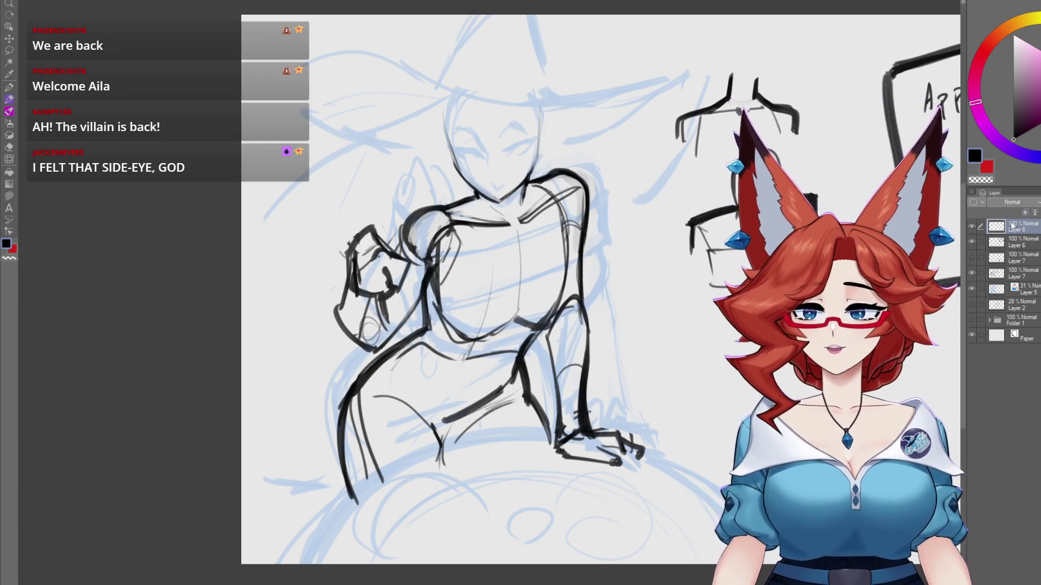
- Make Layer 7 the drawing layer and hide then show the line art to compare it
click(1006, 274)
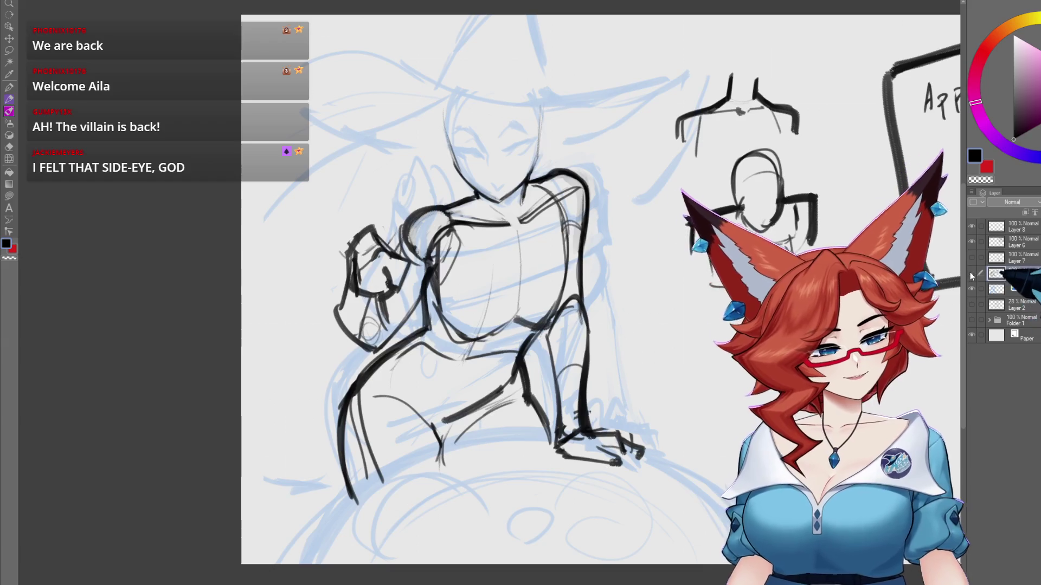
click(971, 274)
click(971, 274)
mouse_move(505, 417)
mouse_down()
mouse_move(504, 398)
mouse_move(462, 420)
mouse_up()
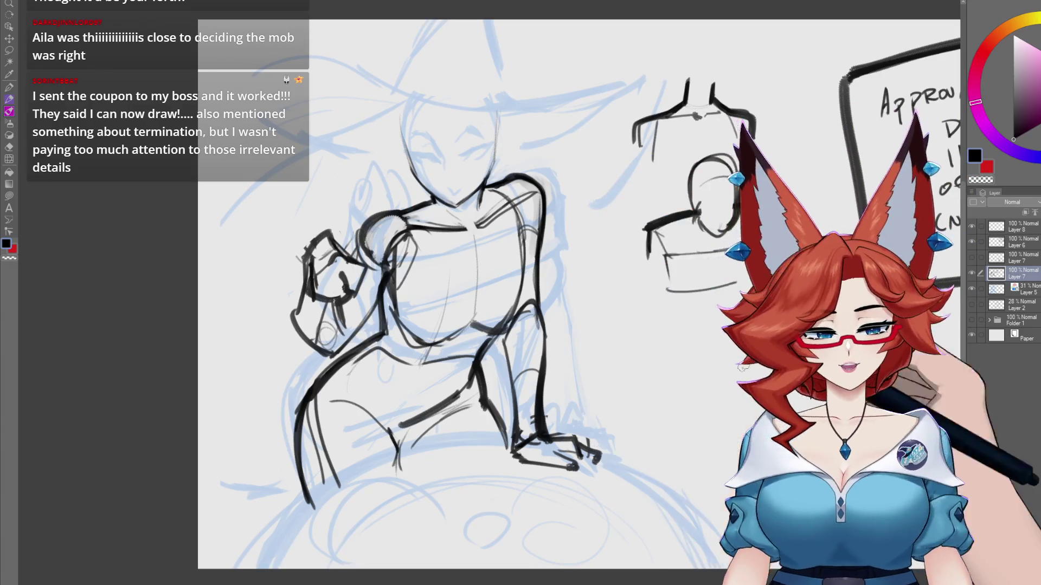
- Erase the dark fist strokes and redraw the shoulder lines down the arm
scroll(564, 408, down, 3)
scroll(350, 332, up, 5)
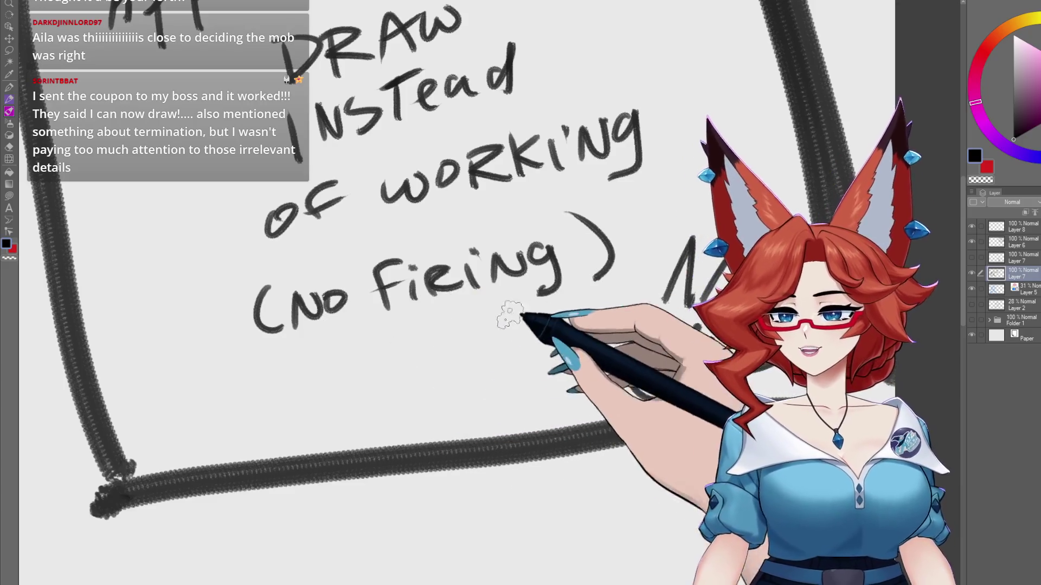
scroll(498, 349, down, 5)
drag(428, 496, 558, 441)
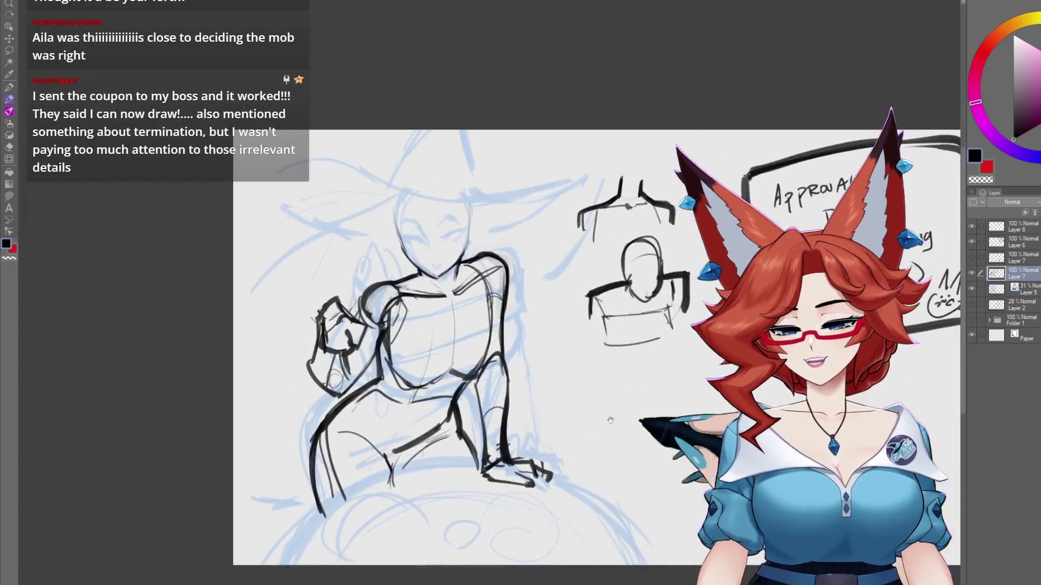
scroll(558, 441, up, 5)
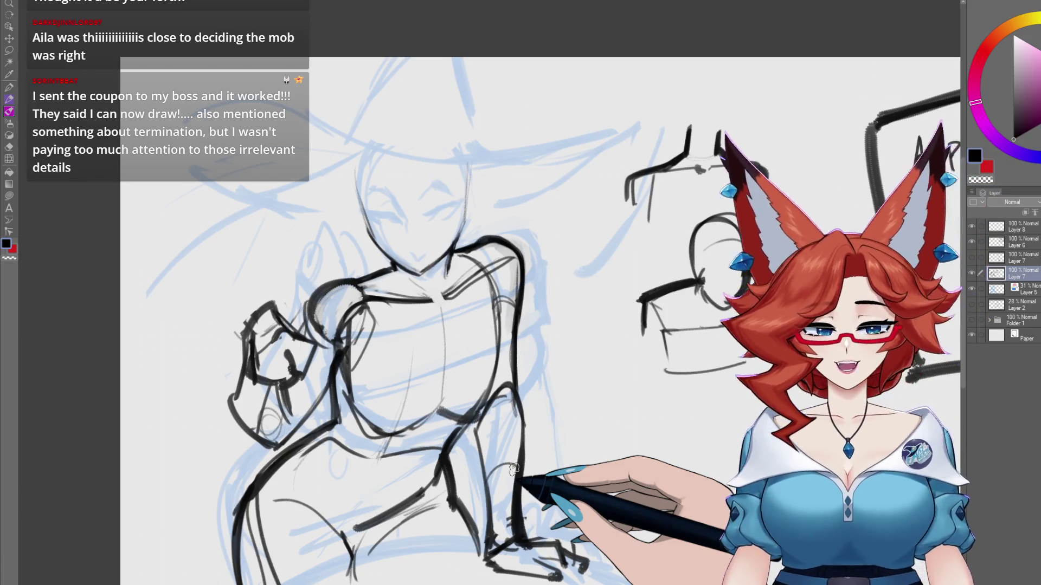
mouse_move(279, 349)
mouse_down()
mouse_move(267, 360)
mouse_move(290, 367)
mouse_move(279, 339)
mouse_up()
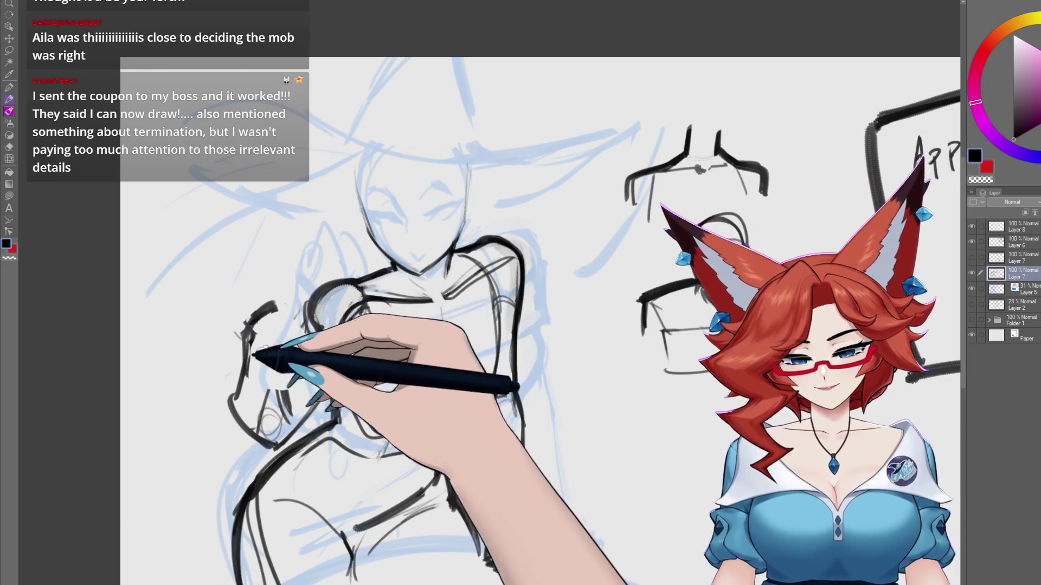
mouse_move(271, 378)
mouse_down()
mouse_move(233, 349)
mouse_move(274, 302)
mouse_up()
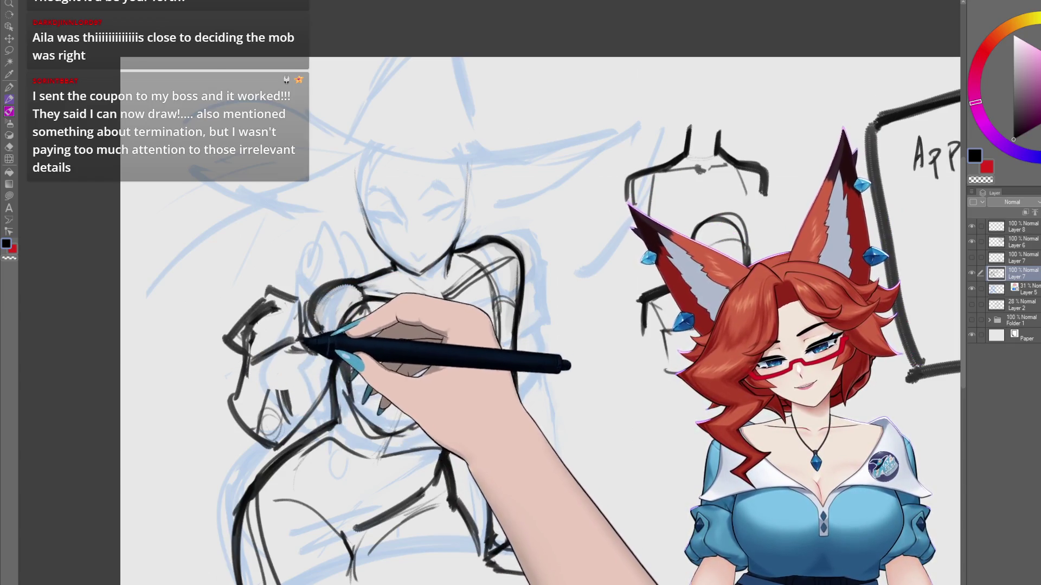
mouse_move(317, 314)
mouse_down()
mouse_move(267, 383)
mouse_move(295, 415)
mouse_up()
- Draw a long arc marking the top of the large round object below the figure
drag(451, 515, 488, 412)
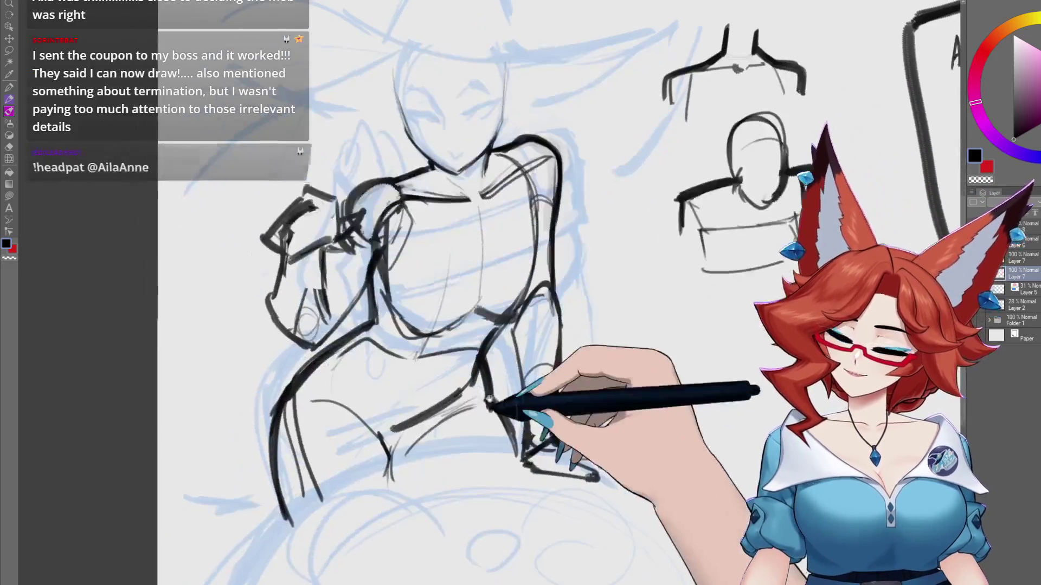
drag(592, 496, 619, 420)
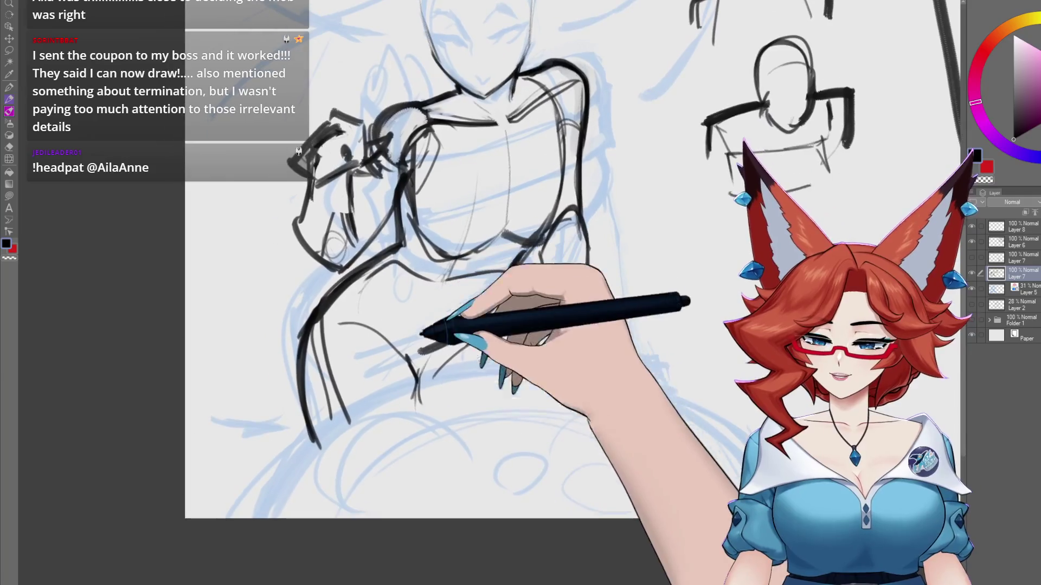
drag(499, 430, 567, 405)
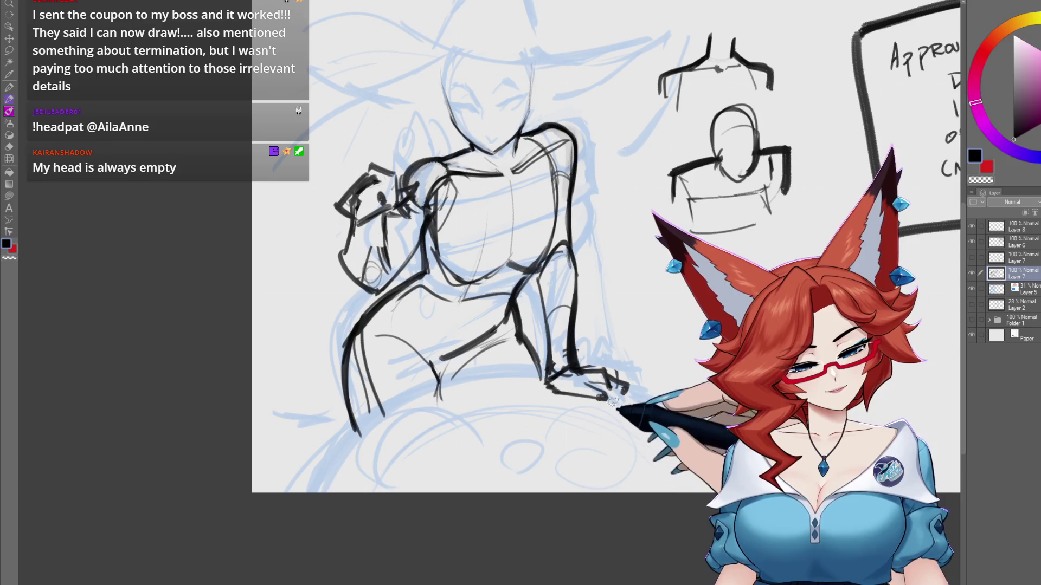
mouse_move(558, 396)
mouse_down()
mouse_move(239, 477)
mouse_move(361, 412)
mouse_move(551, 395)
mouse_up()
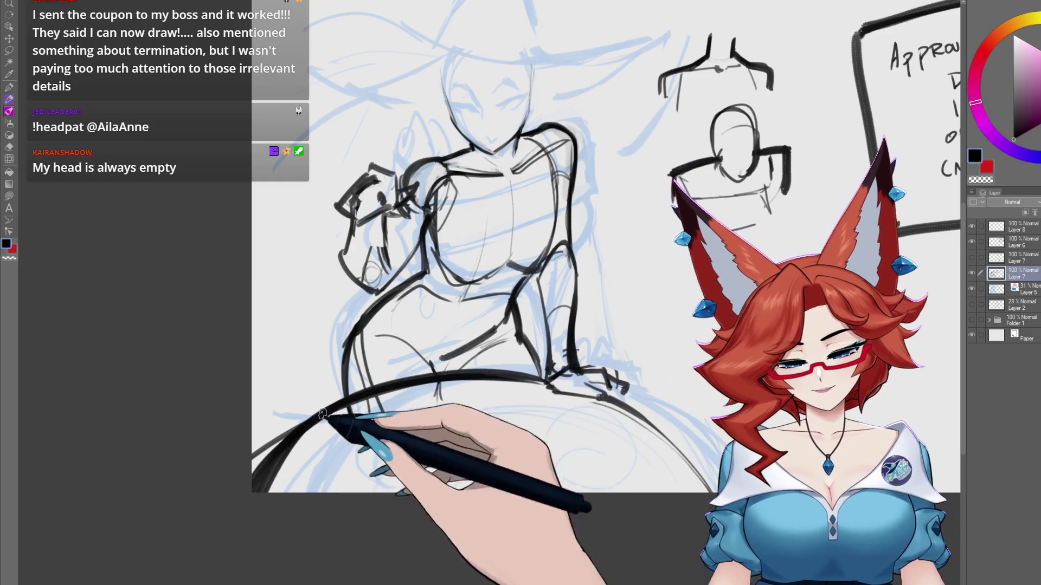
- Erase the stray leg lines beneath the round object's arc
drag(326, 420, 380, 417)
drag(344, 460, 270, 490)
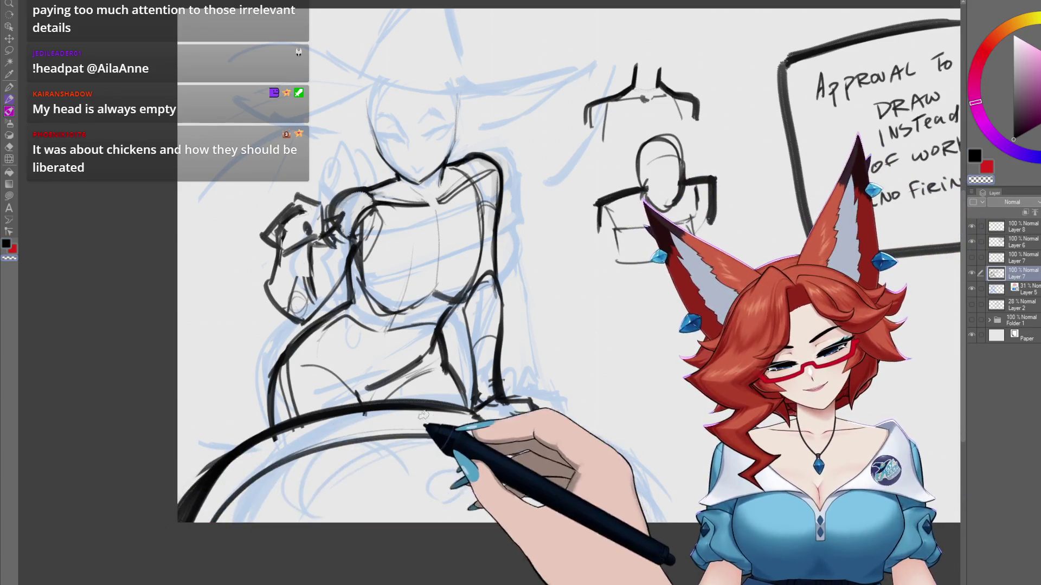
mouse_move(427, 416)
mouse_down()
mouse_move(430, 435)
mouse_move(349, 408)
mouse_move(317, 246)
mouse_move(298, 244)
mouse_up()
- Dot small dark marks over the chest, arm and lower figure
click(306, 217)
click(324, 221)
click(304, 240)
click(316, 306)
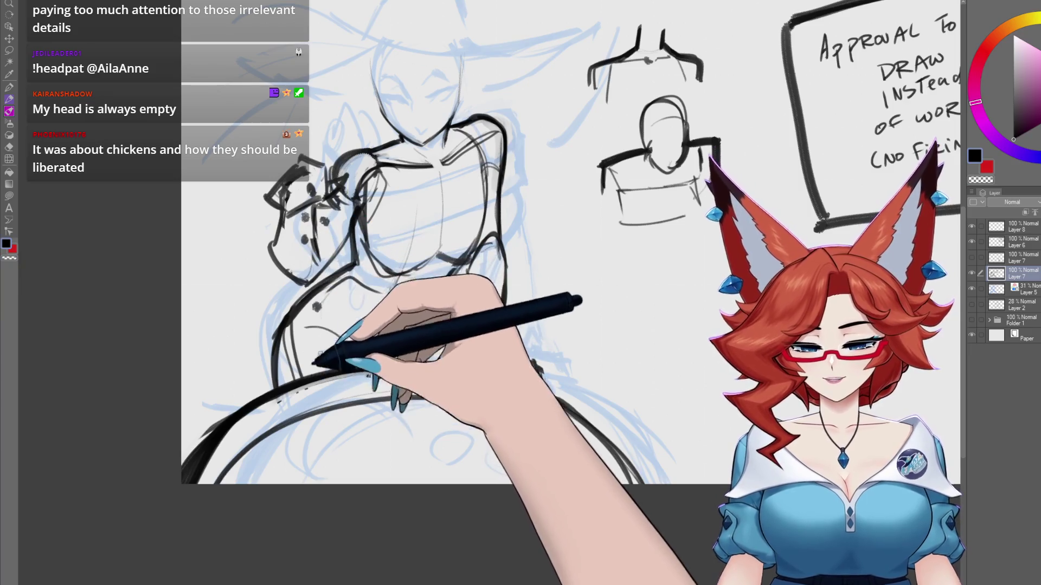
click(311, 466)
click(319, 439)
click(350, 418)
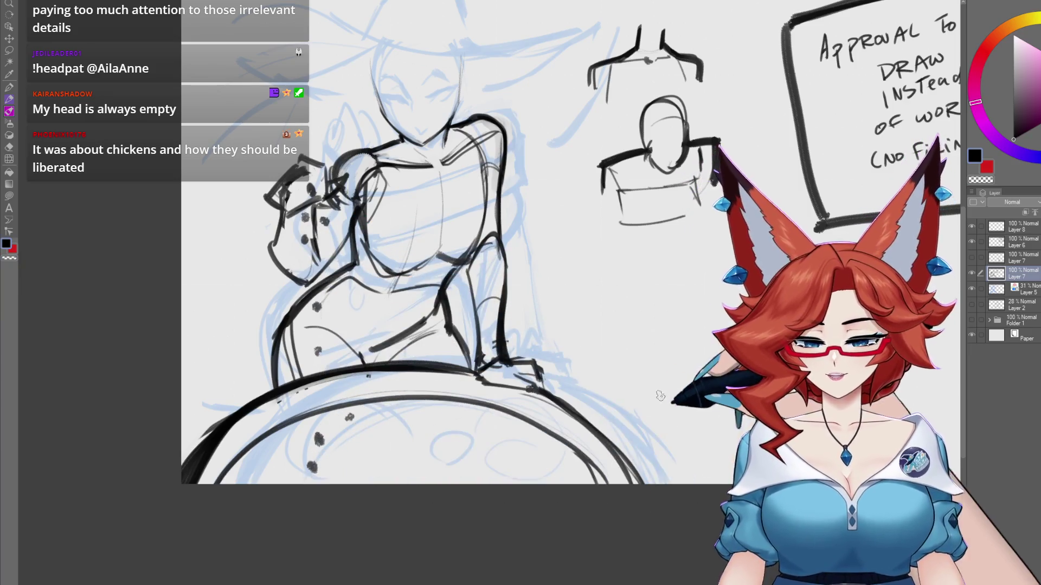
- Draw a curve across the chest, then redraw the lower chest line over the old curve
drag(638, 410, 631, 442)
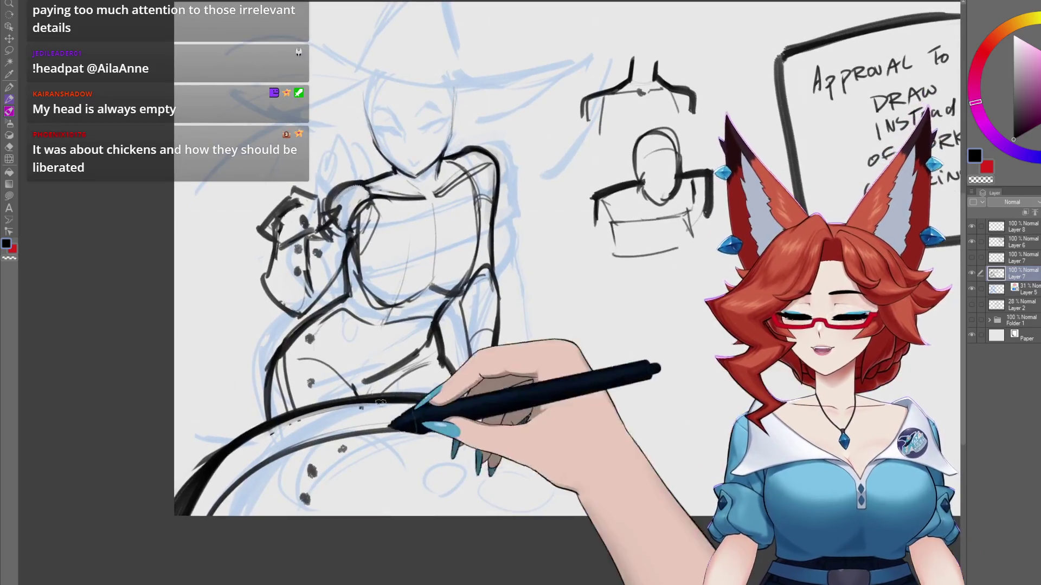
drag(581, 391, 544, 436)
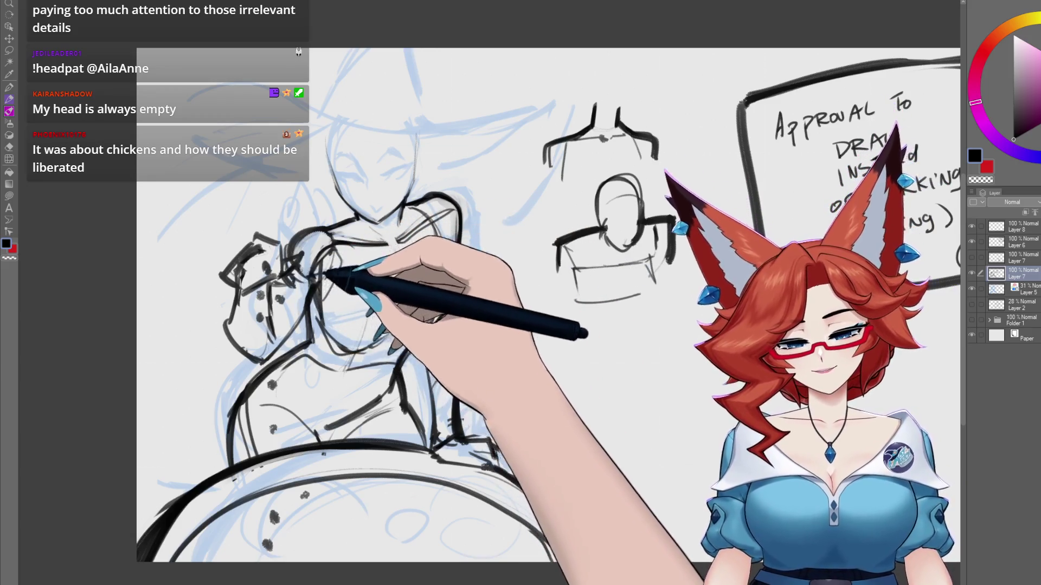
mouse_move(464, 306)
mouse_down()
mouse_move(477, 360)
mouse_move(506, 365)
mouse_up()
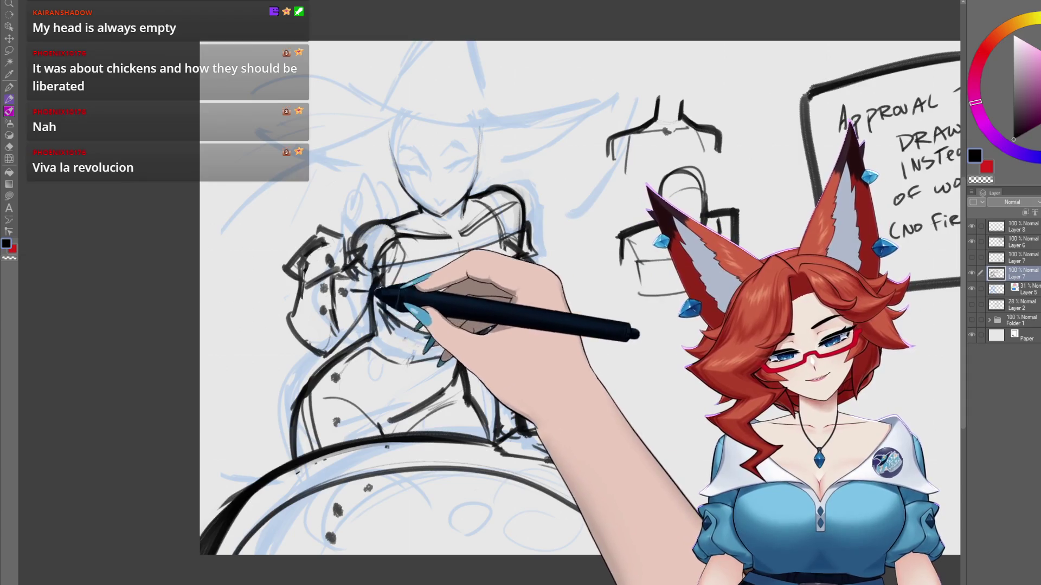
mouse_move(372, 274)
mouse_down()
mouse_move(500, 232)
mouse_move(558, 251)
mouse_move(511, 275)
mouse_move(500, 318)
mouse_up()
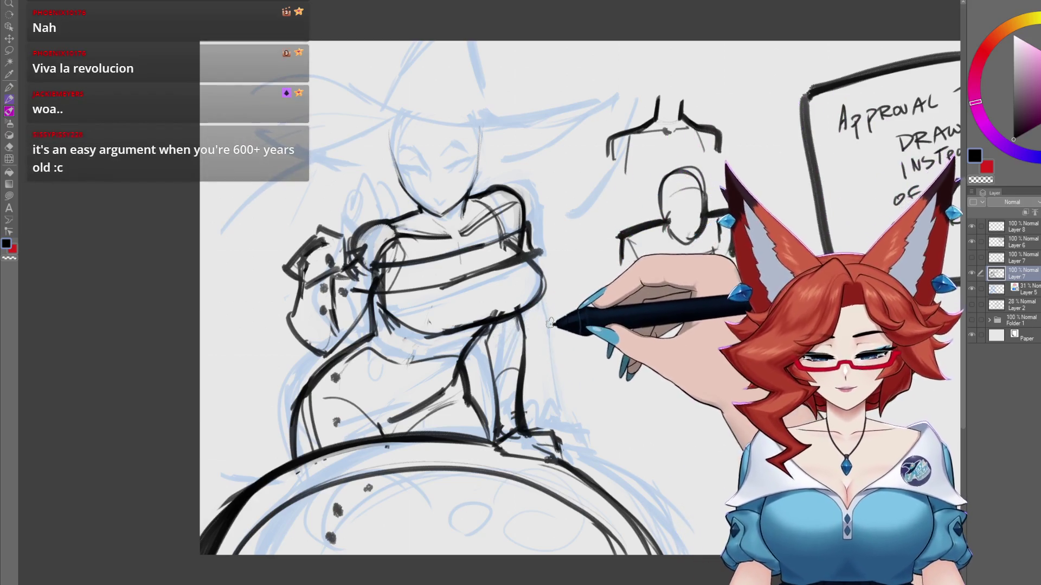
scroll(574, 324, up, 1)
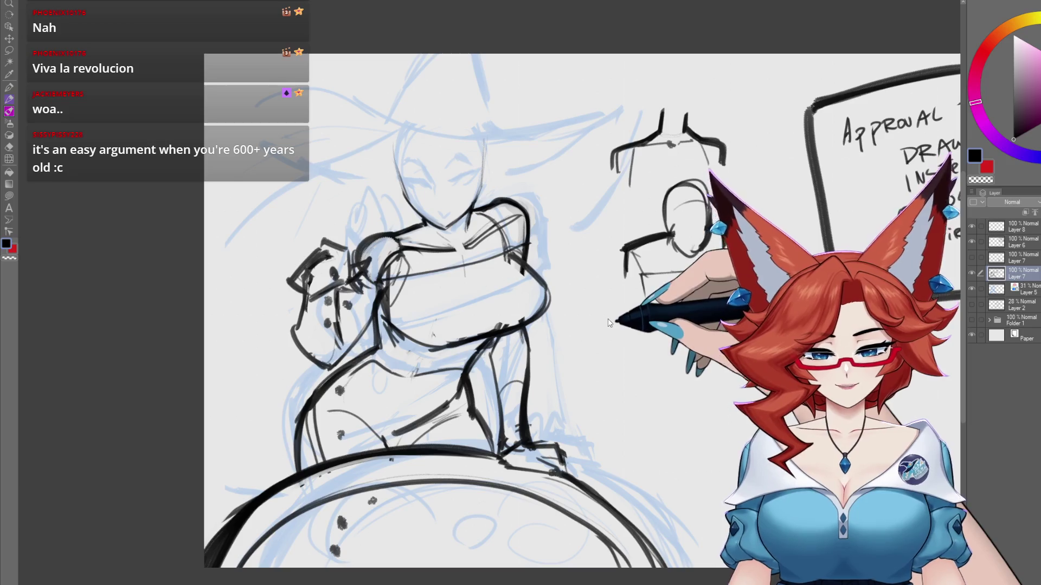
drag(434, 333, 480, 323)
drag(390, 344, 437, 333)
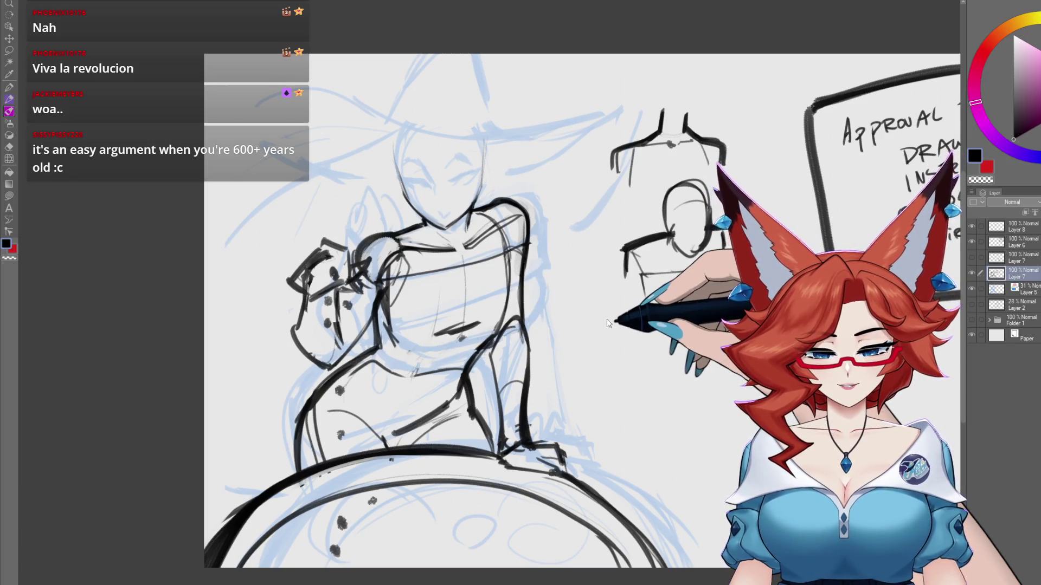
- Add a new layer with Ctrl+Shift+N and draw two horizontal arm strokes across the torso
key(ctrl+shift+n)
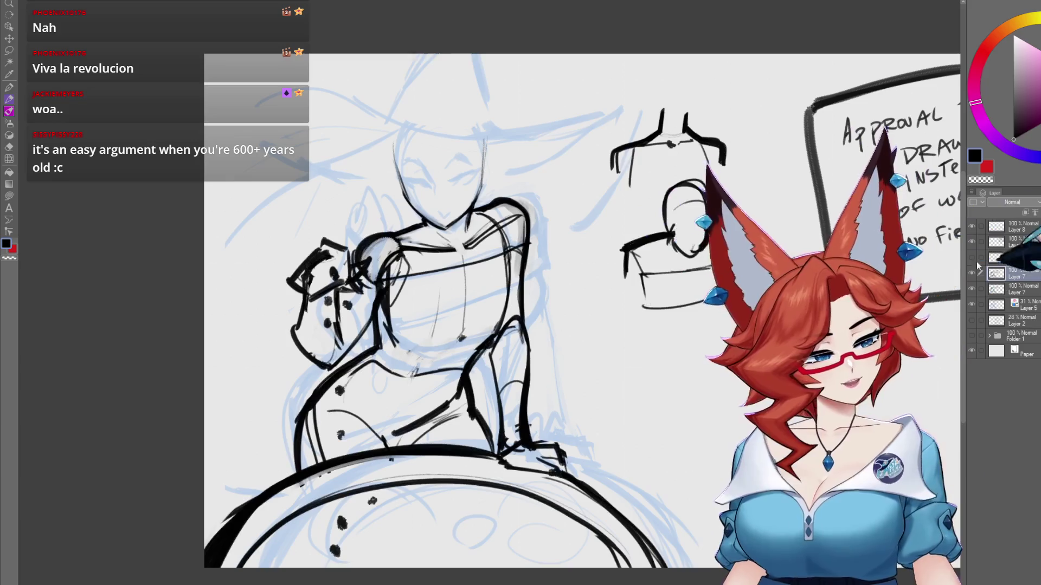
drag(624, 282, 593, 292)
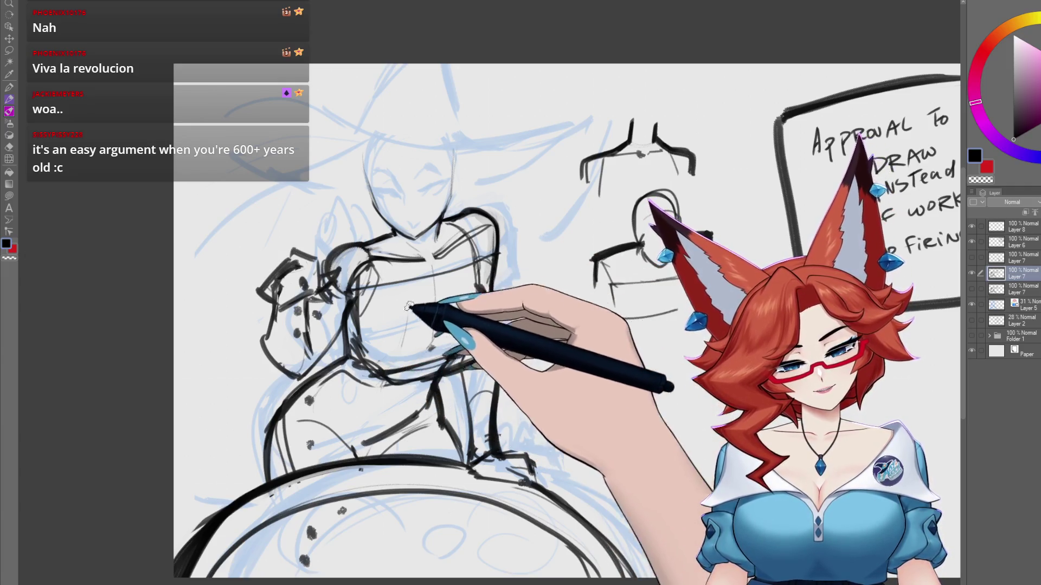
drag(325, 298, 449, 293)
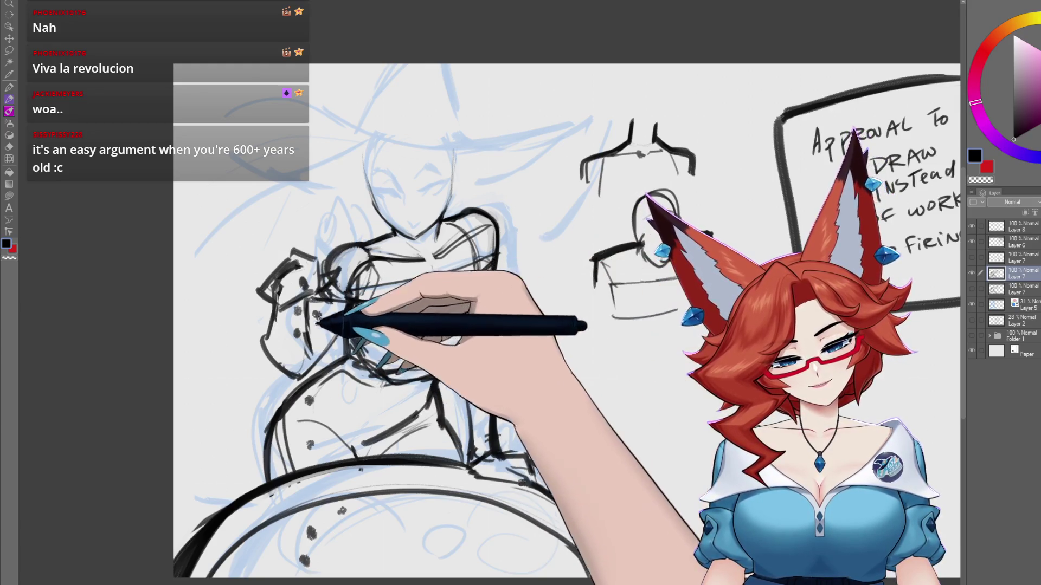
drag(313, 320, 433, 324)
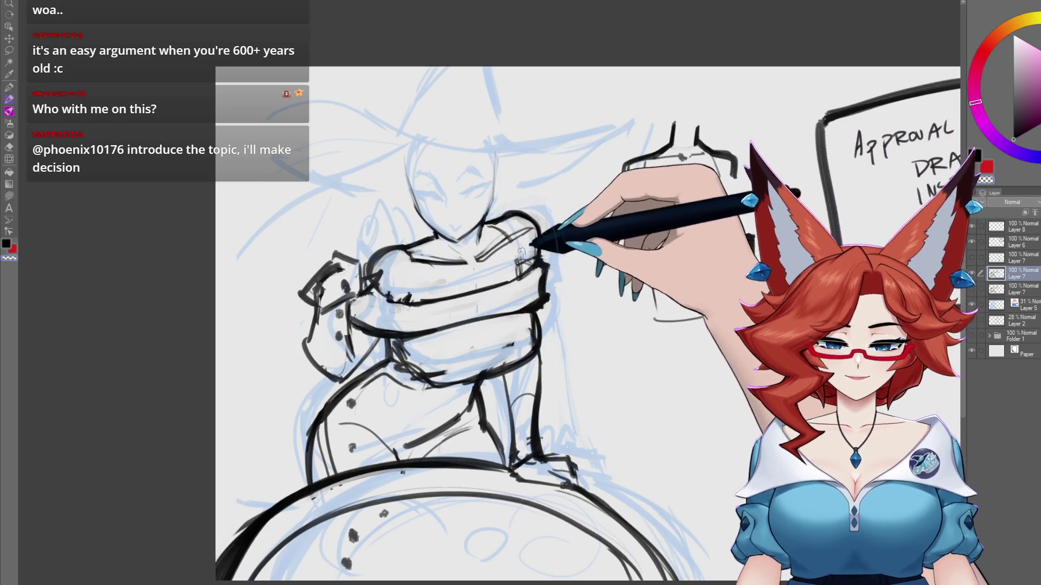
drag(501, 248, 511, 261)
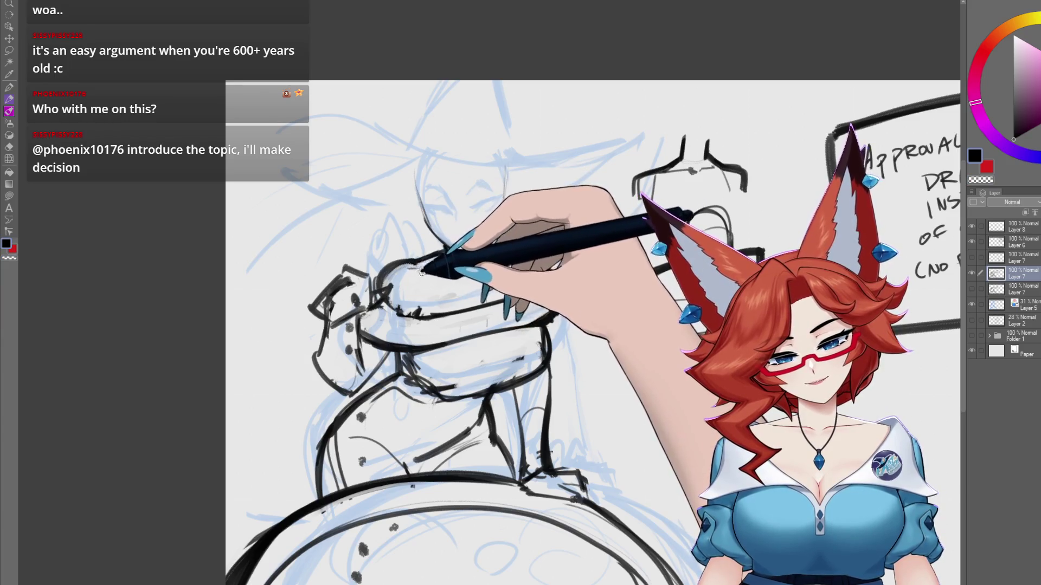
drag(472, 274, 480, 279)
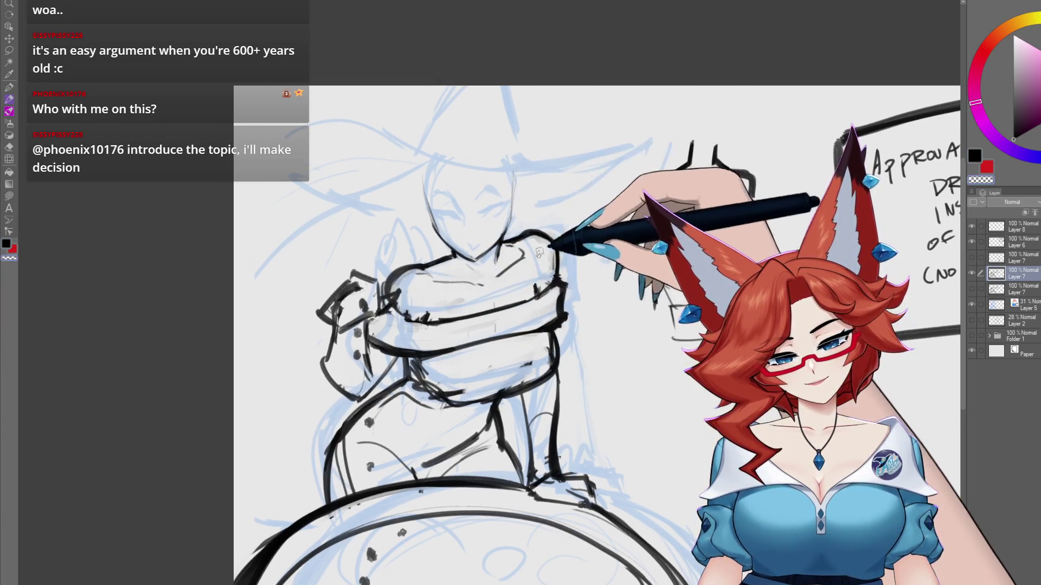
drag(534, 247, 512, 248)
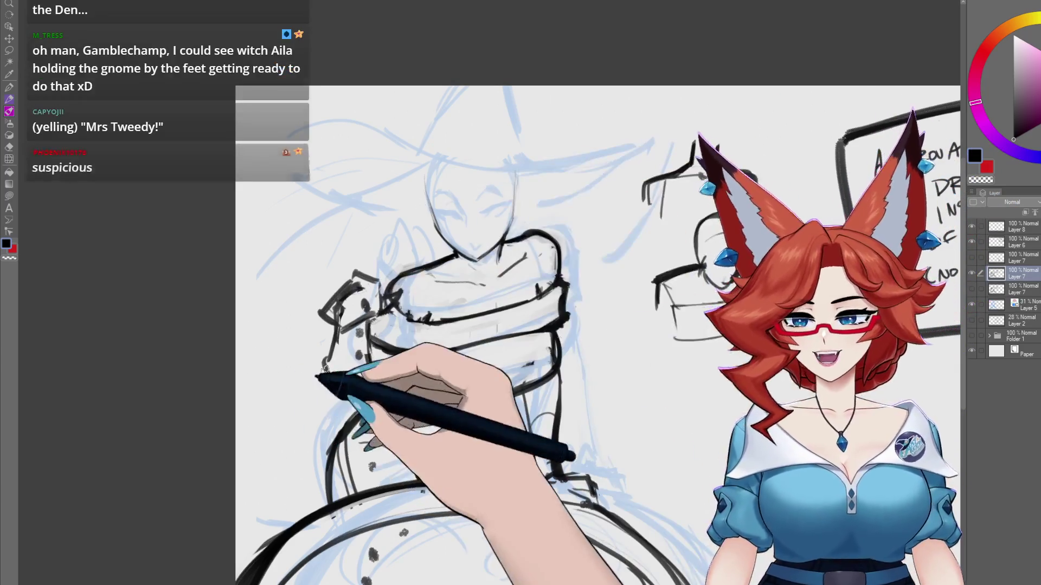
scroll(563, 459, up, 3)
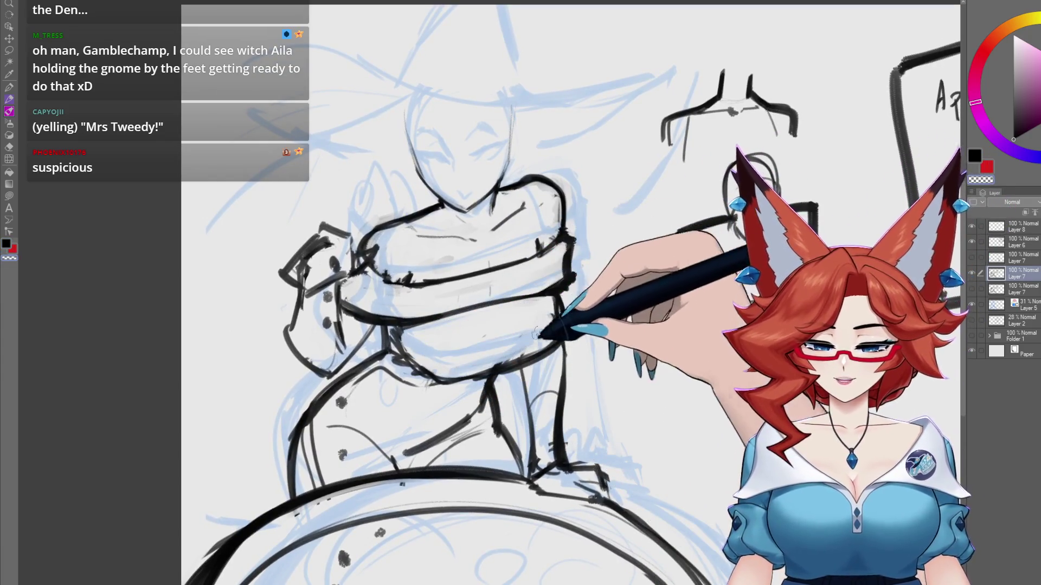
mouse_move(543, 332)
mouse_down()
mouse_move(556, 323)
mouse_move(555, 282)
mouse_up()
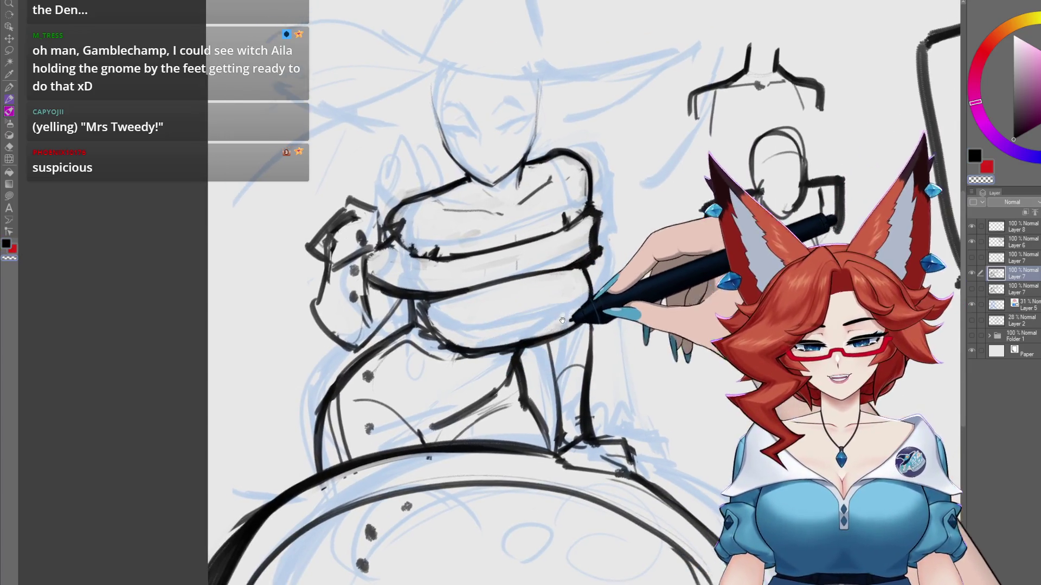
mouse_move(543, 321)
mouse_down()
mouse_move(541, 333)
mouse_move(548, 319)
mouse_up()
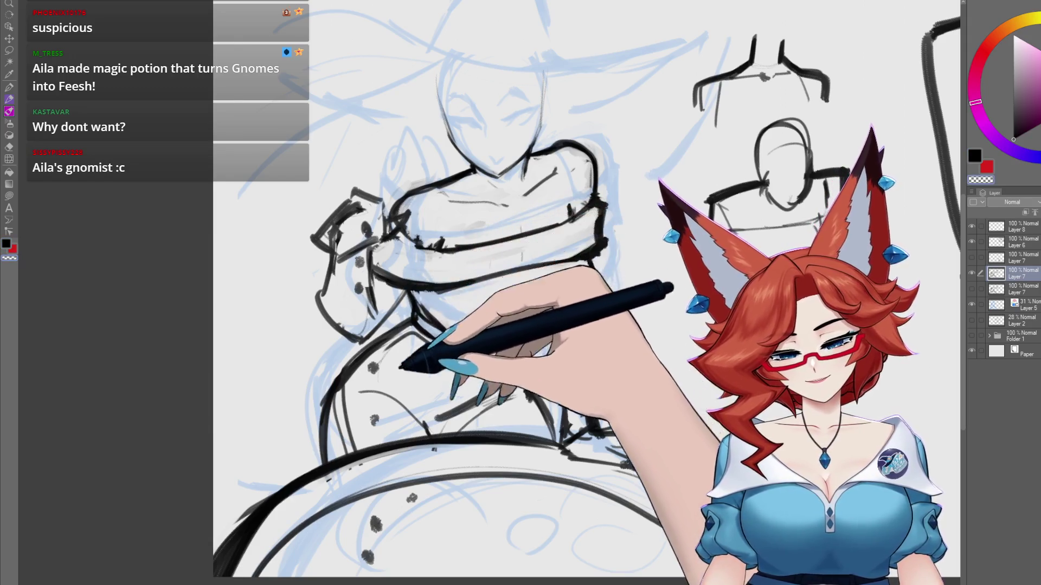
- Ink heavier black strokes around the lower body where it rests on the round object
drag(399, 357, 419, 316)
drag(542, 332, 532, 348)
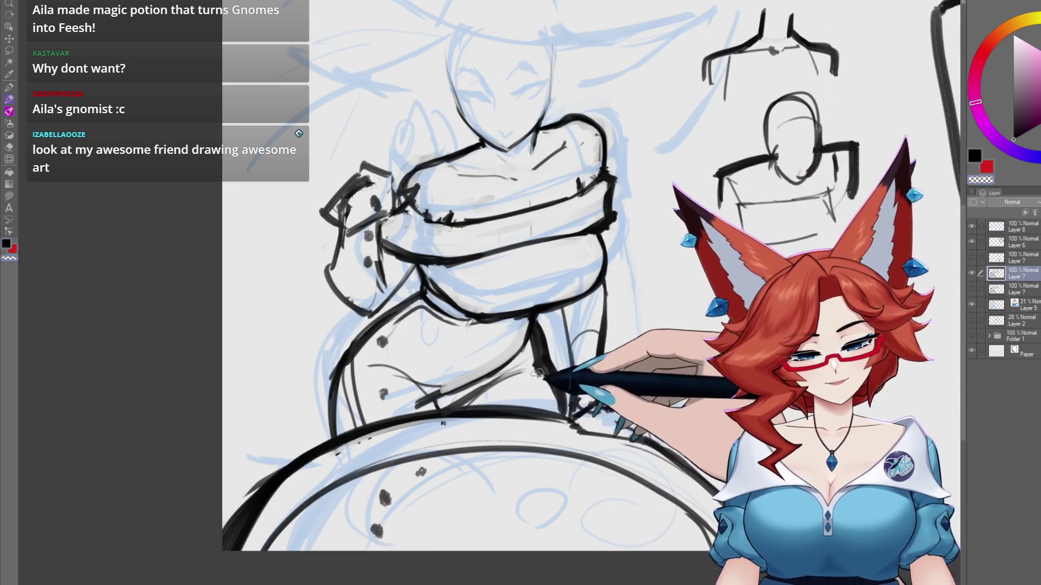
drag(537, 374, 558, 387)
mouse_move(375, 381)
mouse_down()
mouse_move(491, 412)
mouse_move(545, 364)
mouse_move(573, 362)
mouse_up()
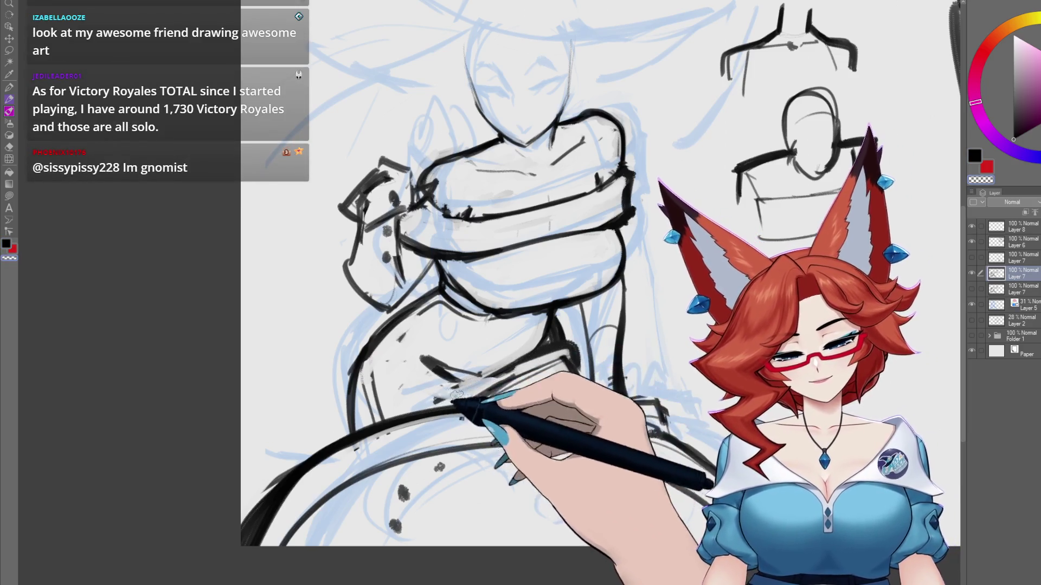
- Lasso-select the small torso construction studies beside the figure
mouse_move(458, 367)
mouse_down()
mouse_move(686, 302)
mouse_move(532, 374)
mouse_up()
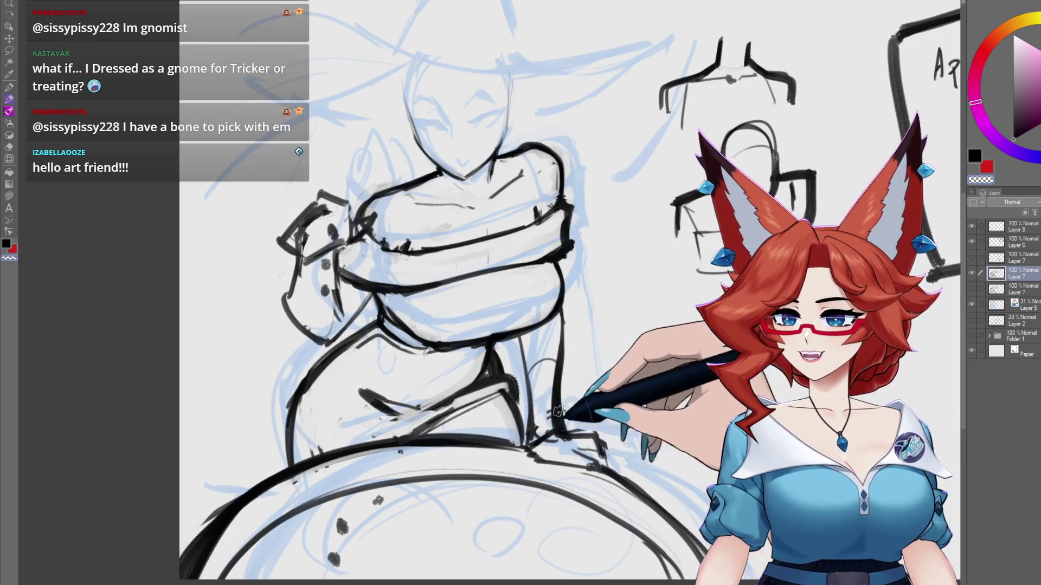
drag(579, 481, 465, 500)
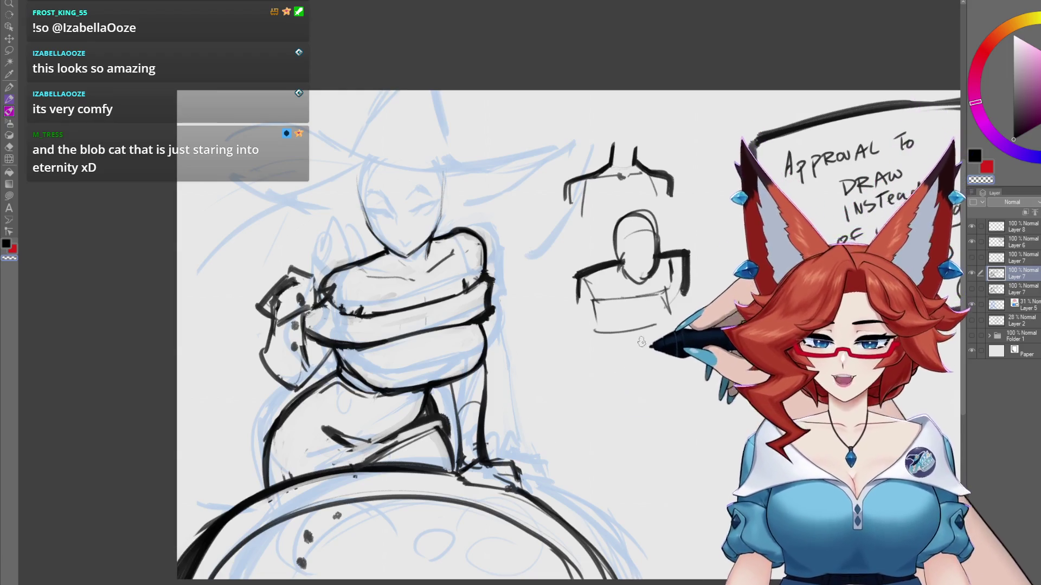
drag(607, 366, 678, 340)
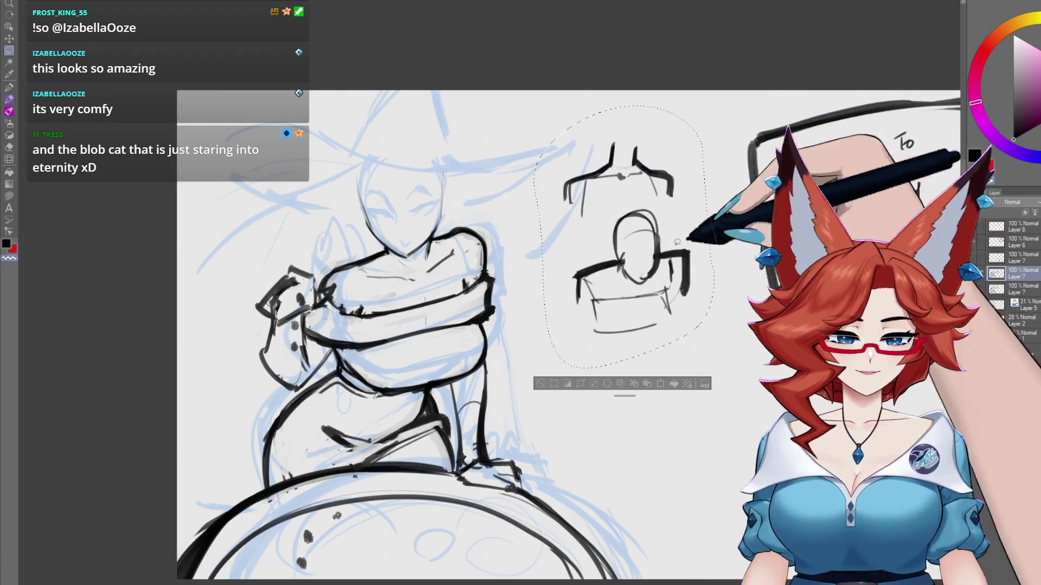
- Cut and paste the torso studies onto a new layer, deselect, hide it, and return to the line-art layer
key(ctrl+x)
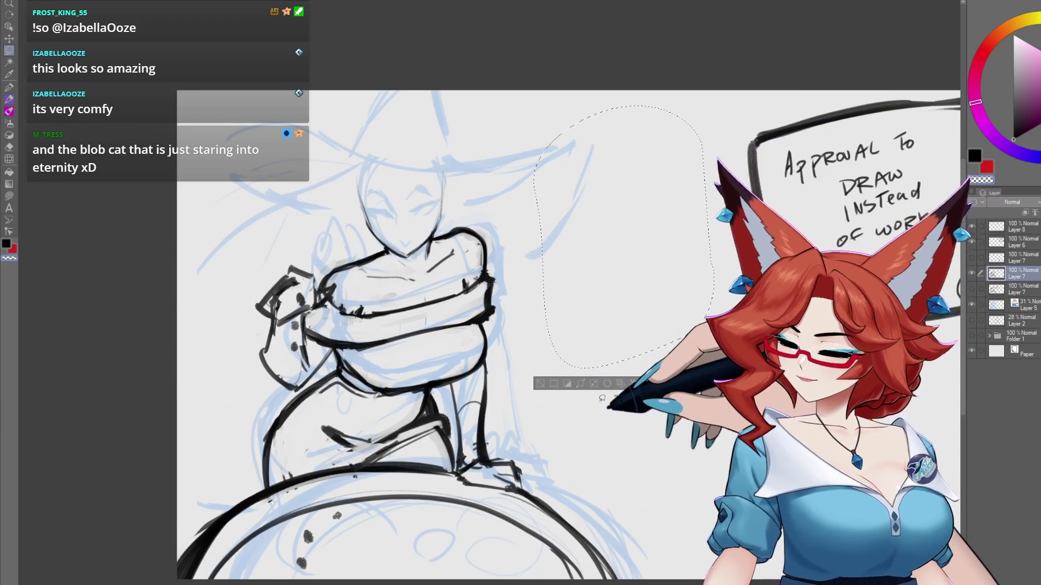
key(ctrl+v)
key(ctrl+d)
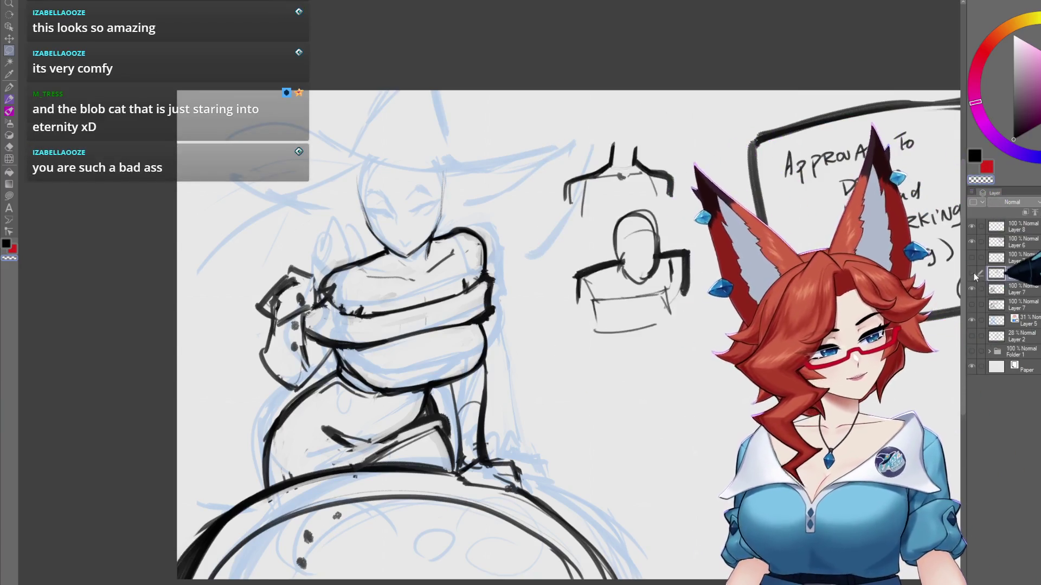
click(971, 273)
click(998, 289)
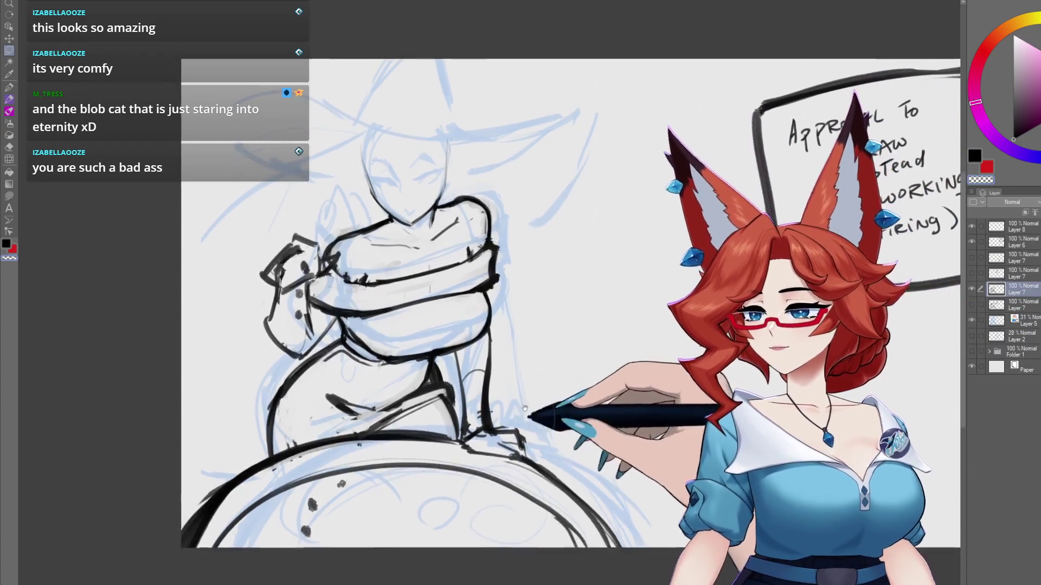
scroll(508, 429, down, 2)
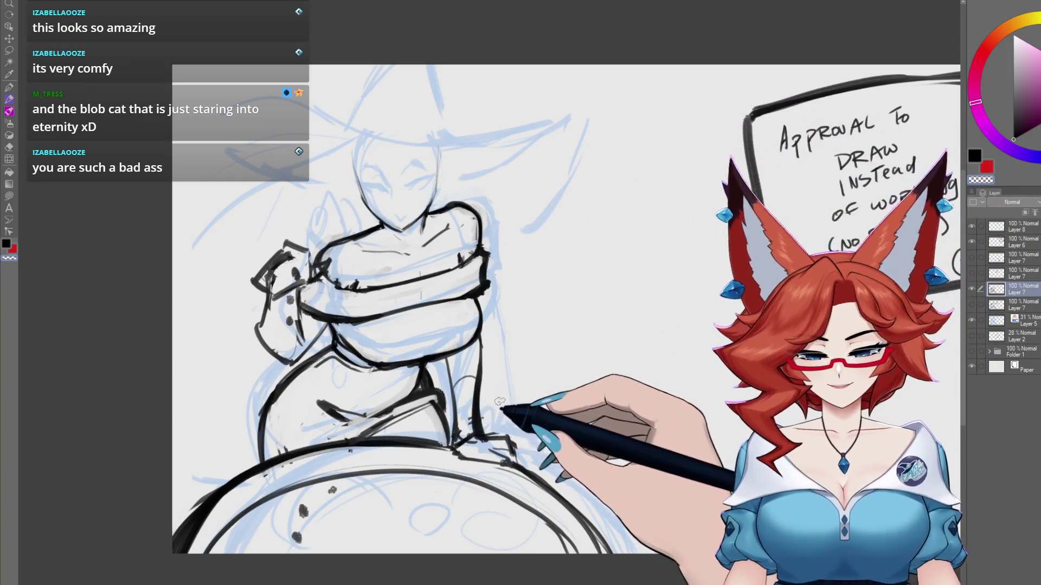
scroll(493, 397, down, 3)
scroll(539, 404, up, 5)
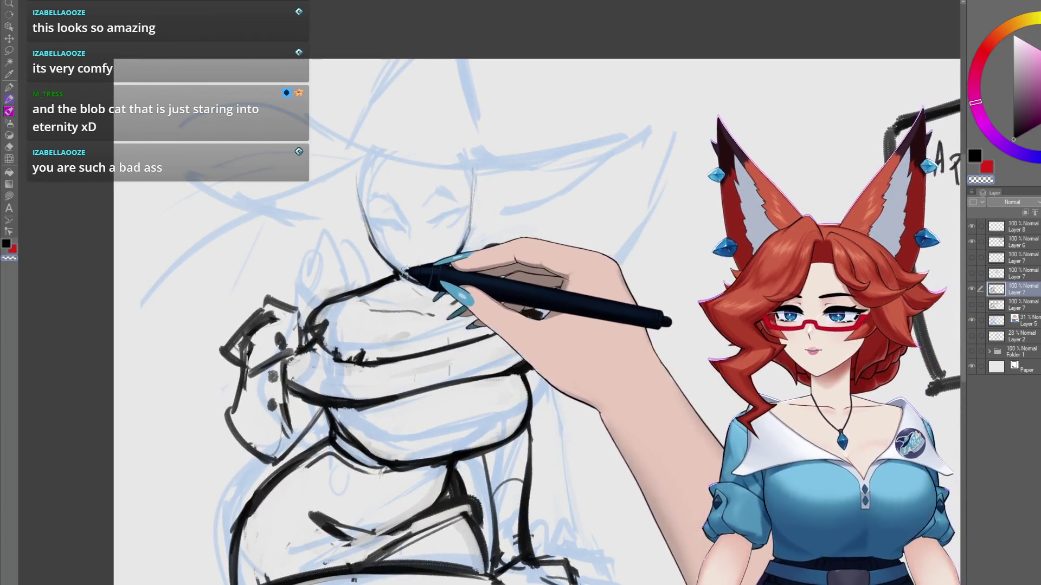
scroll(533, 300, down, 1)
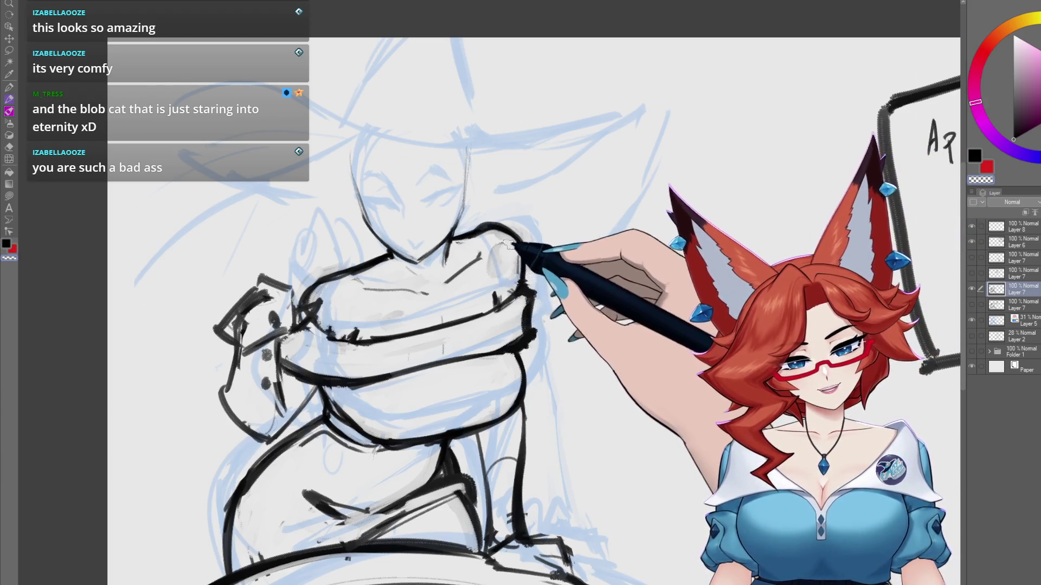
scroll(499, 256, down, 1)
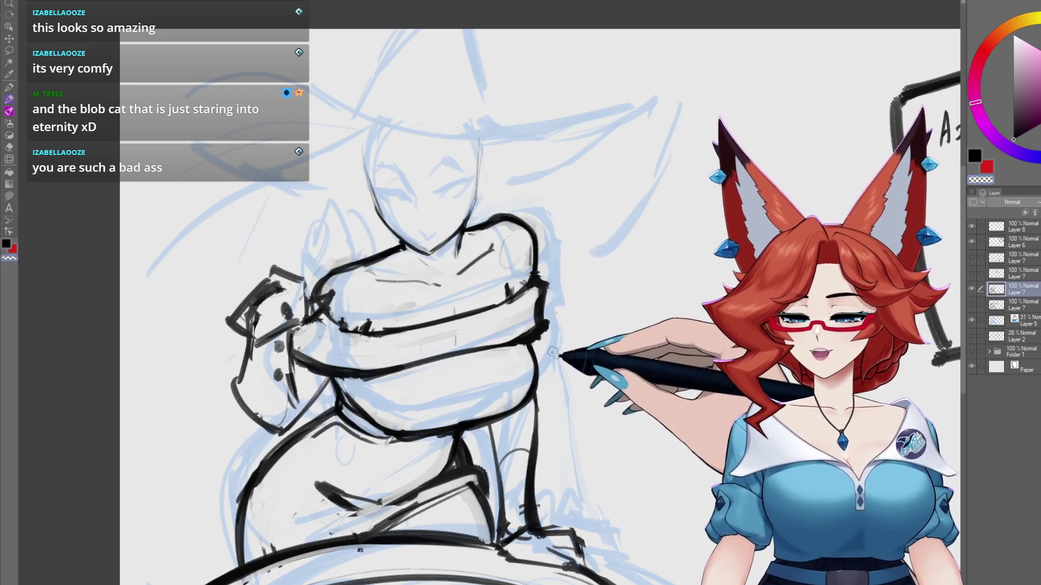
scroll(553, 353, right, 3)
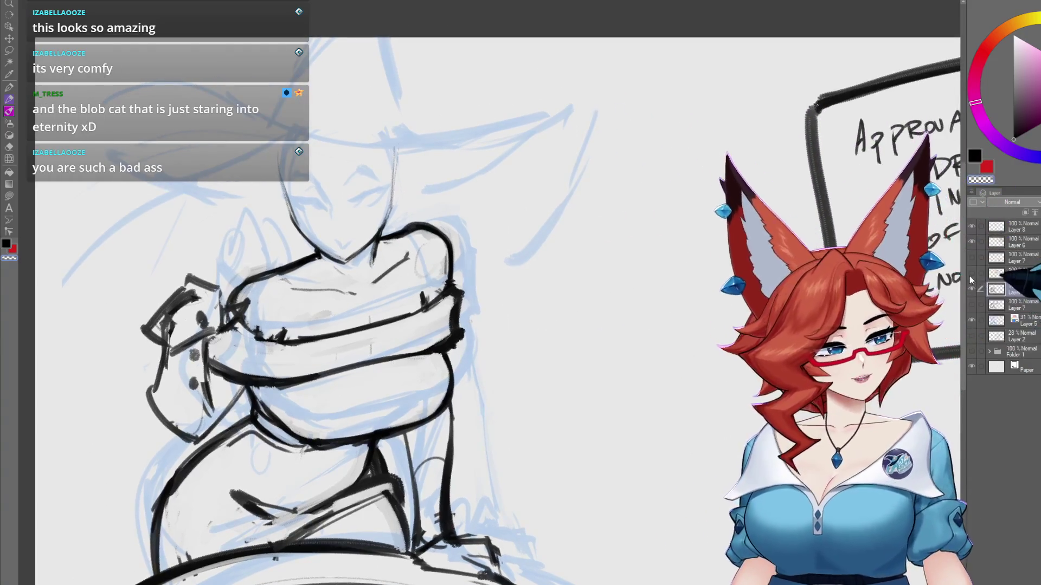
- Draw arrows toward the shoulder and head studies, erase them, then delete the studies
scroll(542, 326, right, 5)
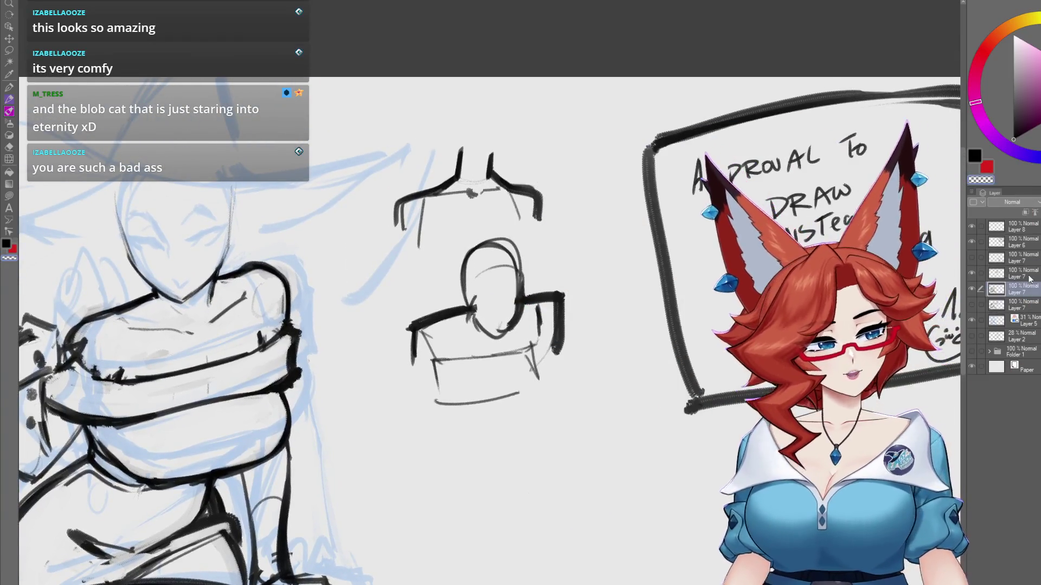
drag(596, 131, 515, 170)
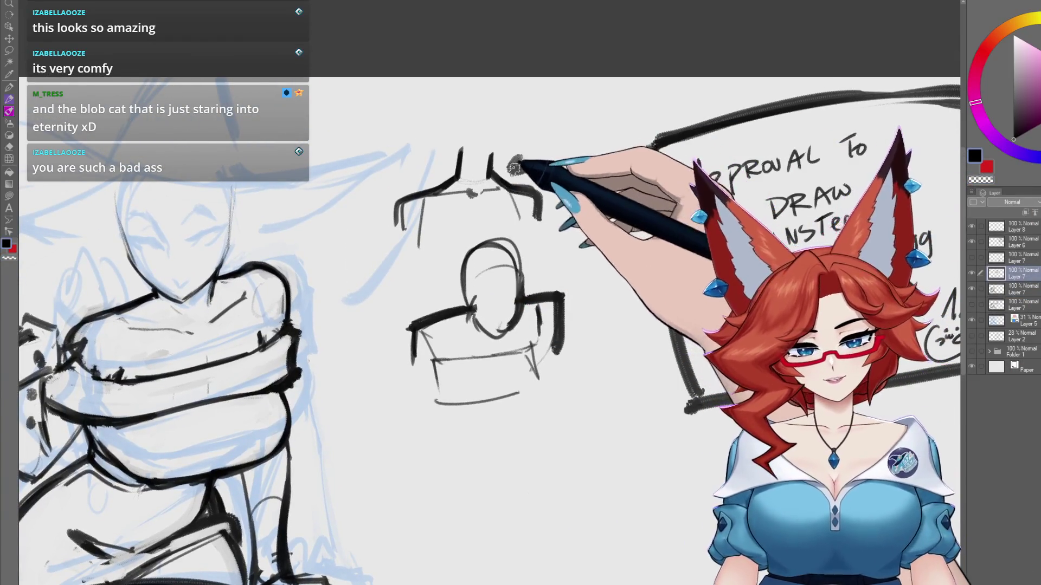
scroll(545, 363, down, 1)
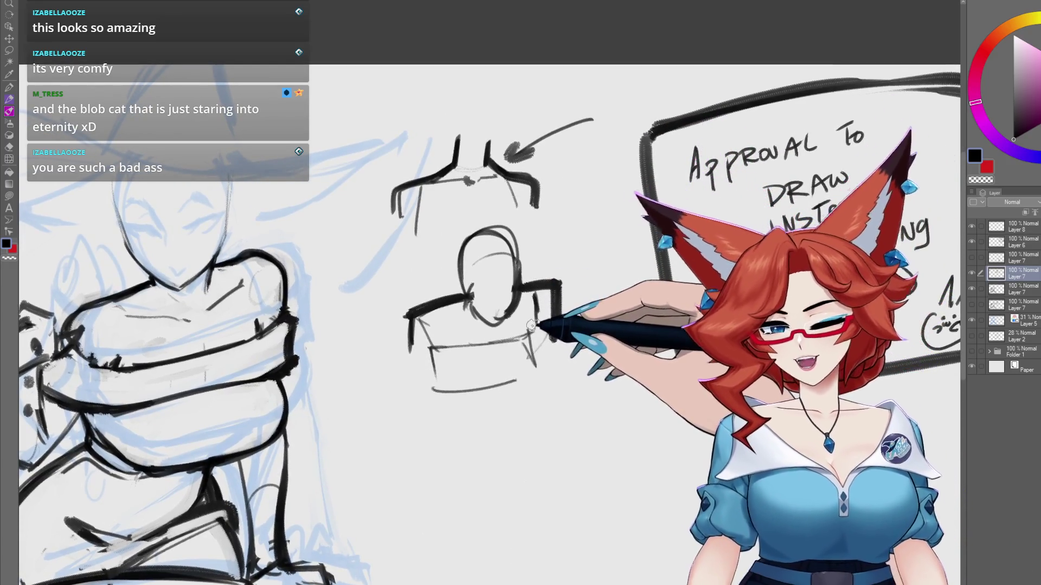
drag(541, 259, 588, 231)
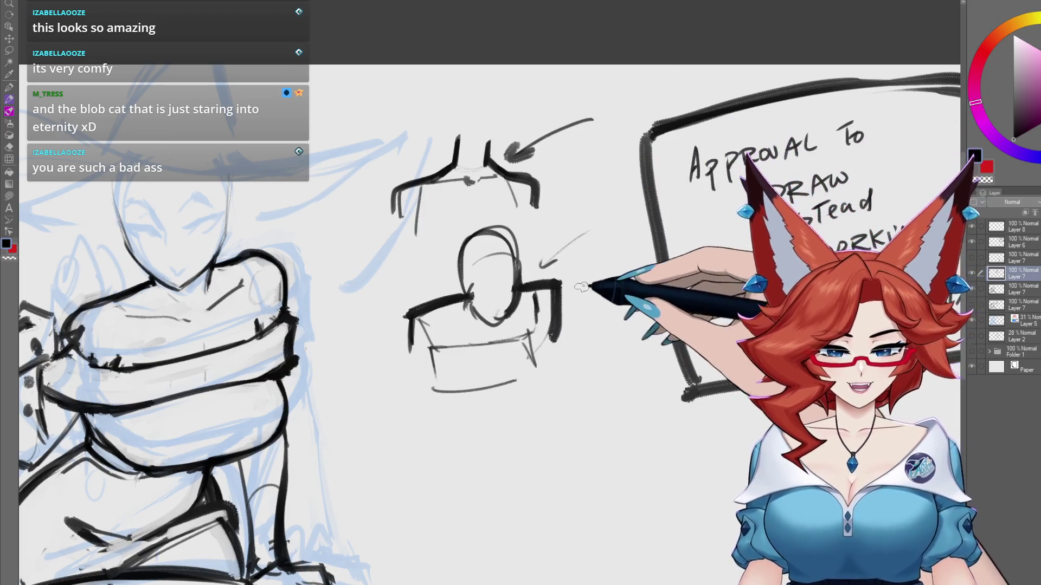
drag(516, 158, 567, 131)
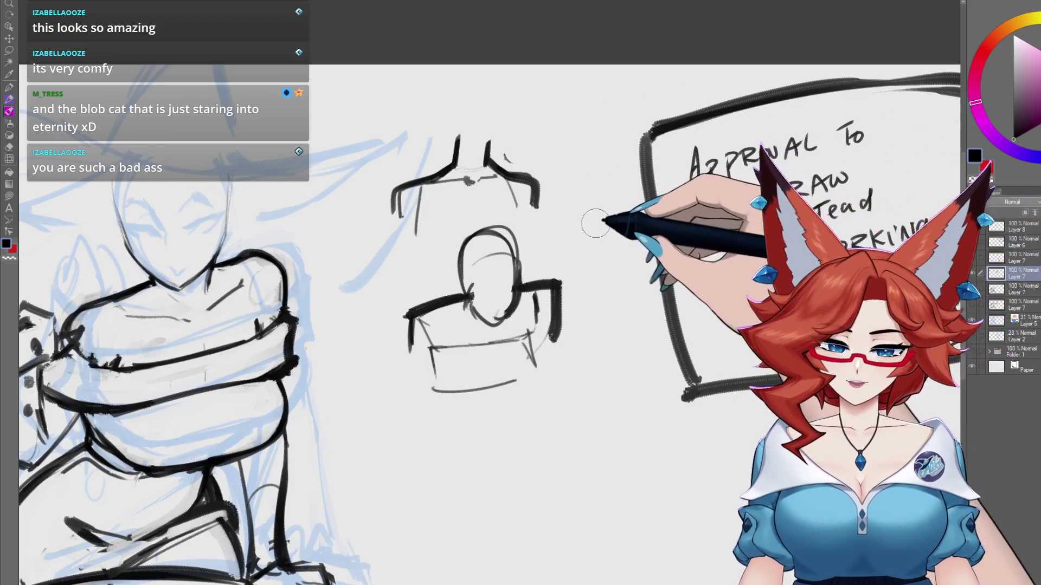
key(Delete)
drag(391, 404, 493, 331)
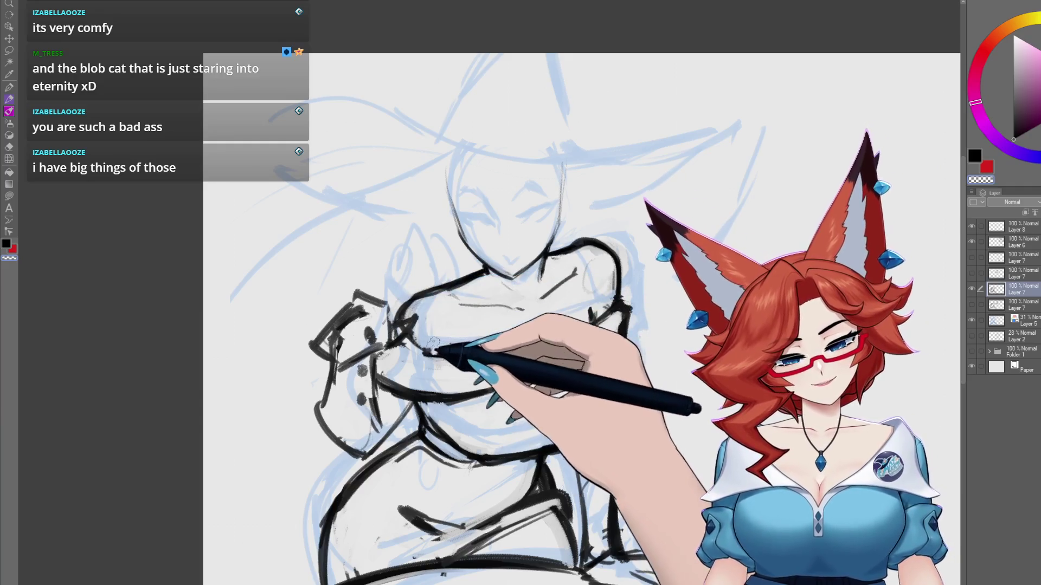
- Refine the bold black outlines of the crossed arms and ink the shoulder contour above them
mouse_move(545, 302)
mouse_down()
mouse_move(495, 324)
mouse_move(464, 320)
mouse_up()
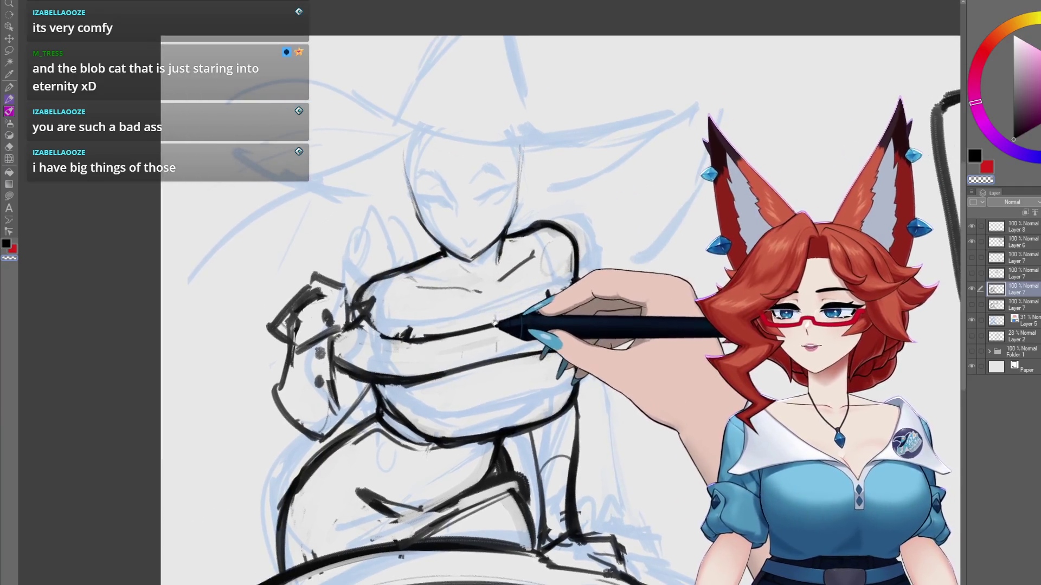
drag(376, 325, 353, 329)
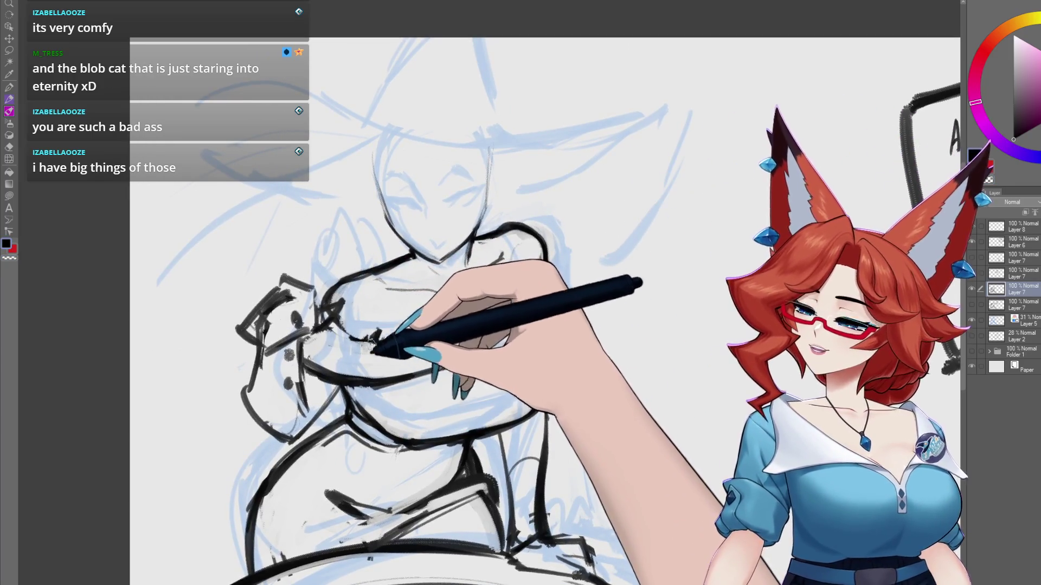
drag(360, 325, 376, 319)
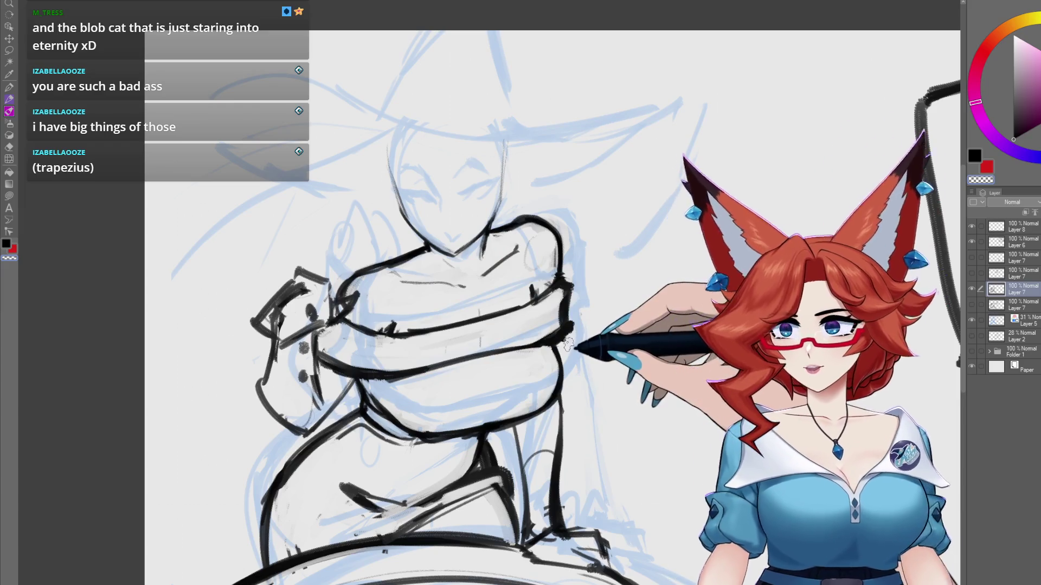
drag(584, 320, 560, 351)
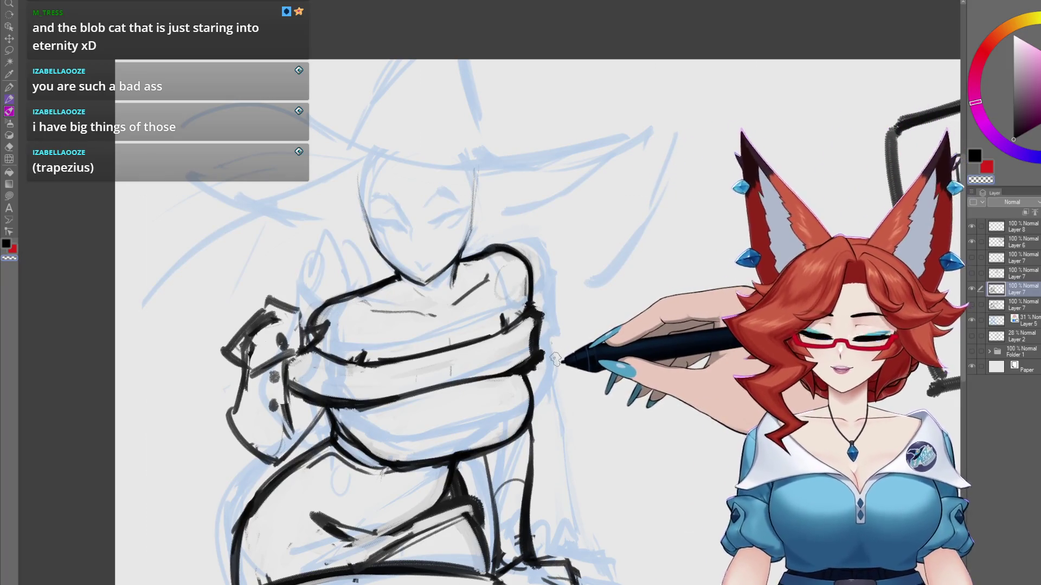
drag(558, 332, 507, 310)
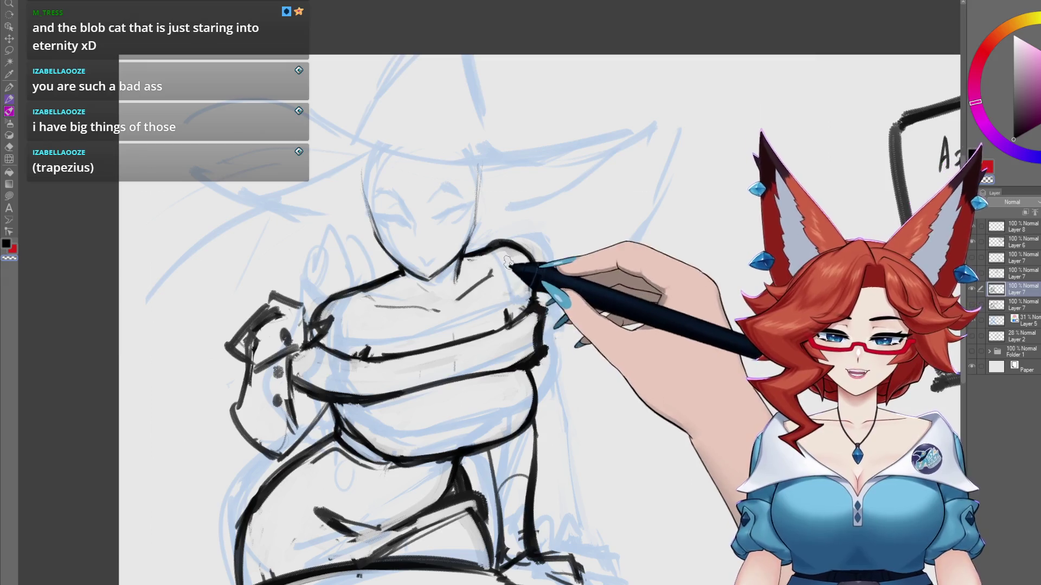
mouse_move(521, 295)
mouse_down()
mouse_move(505, 267)
mouse_move(517, 298)
mouse_up()
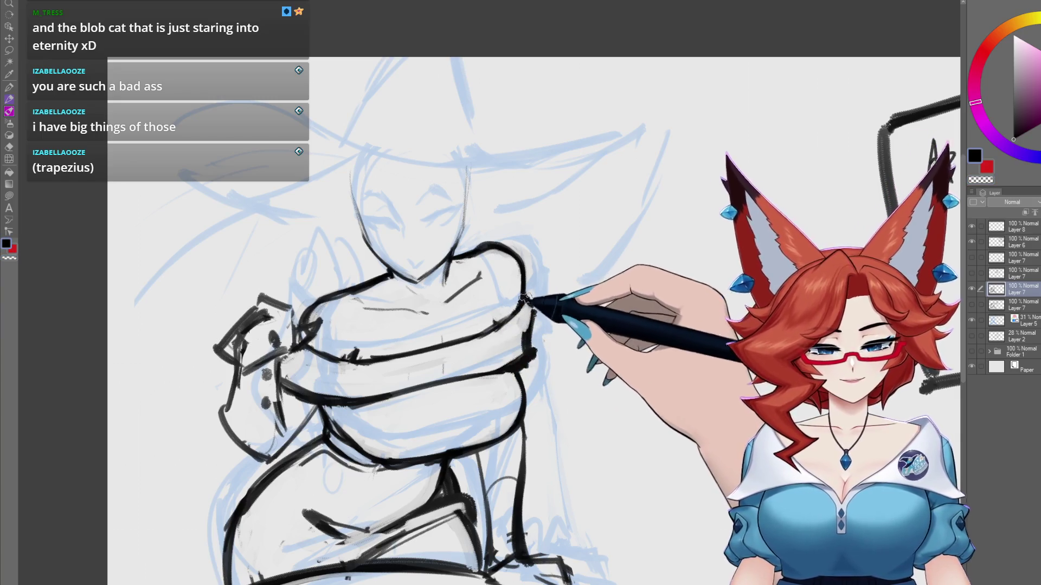
drag(529, 346, 558, 296)
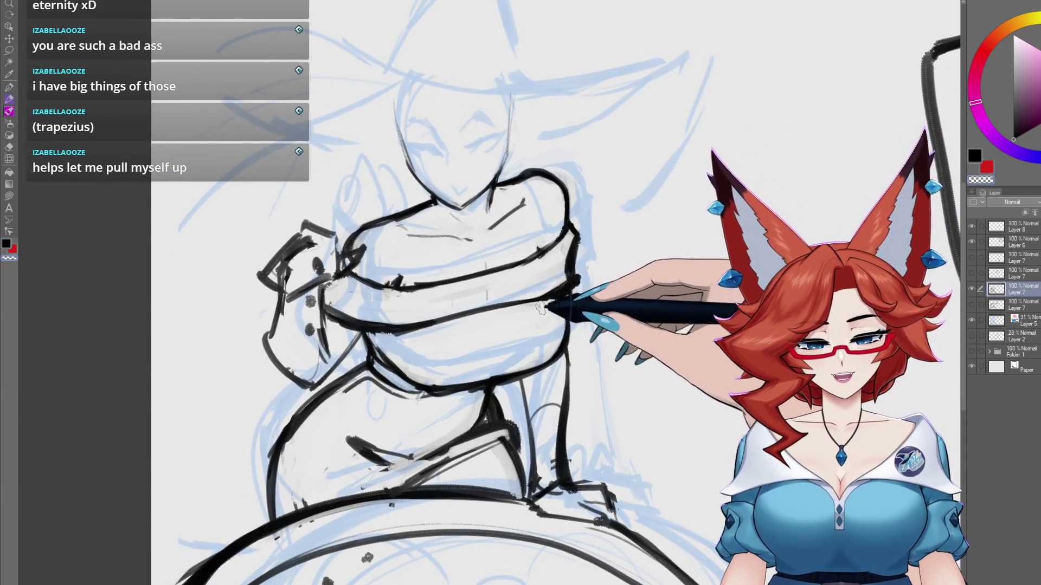
drag(573, 286, 563, 292)
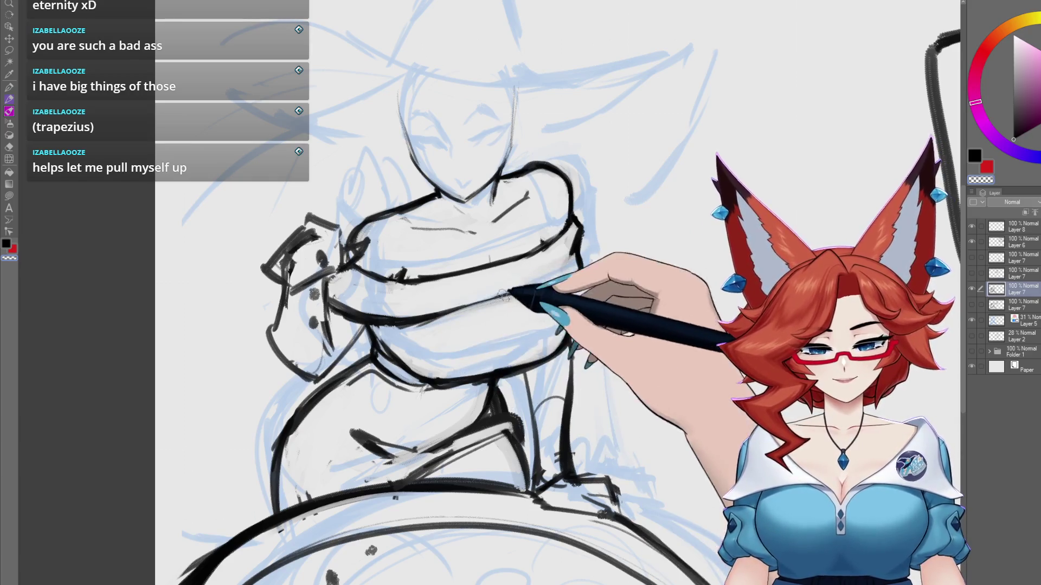
drag(499, 290, 508, 293)
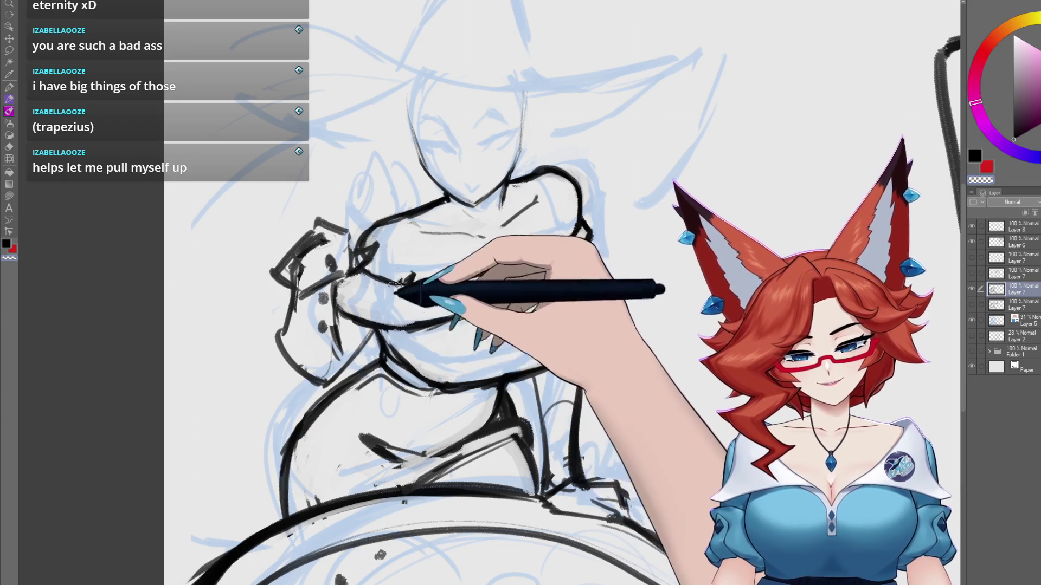
drag(521, 351, 541, 330)
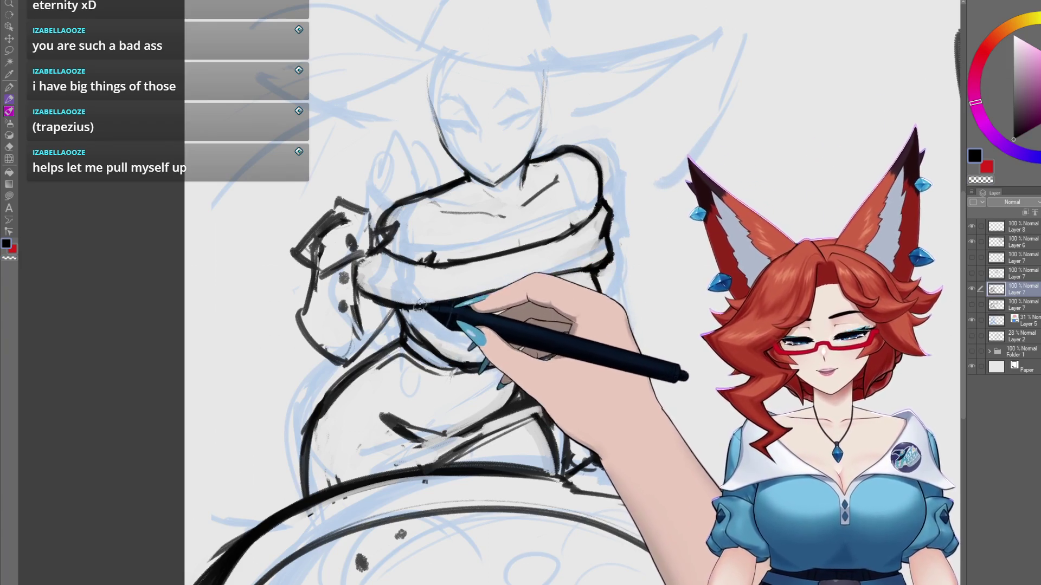
drag(521, 314, 472, 389)
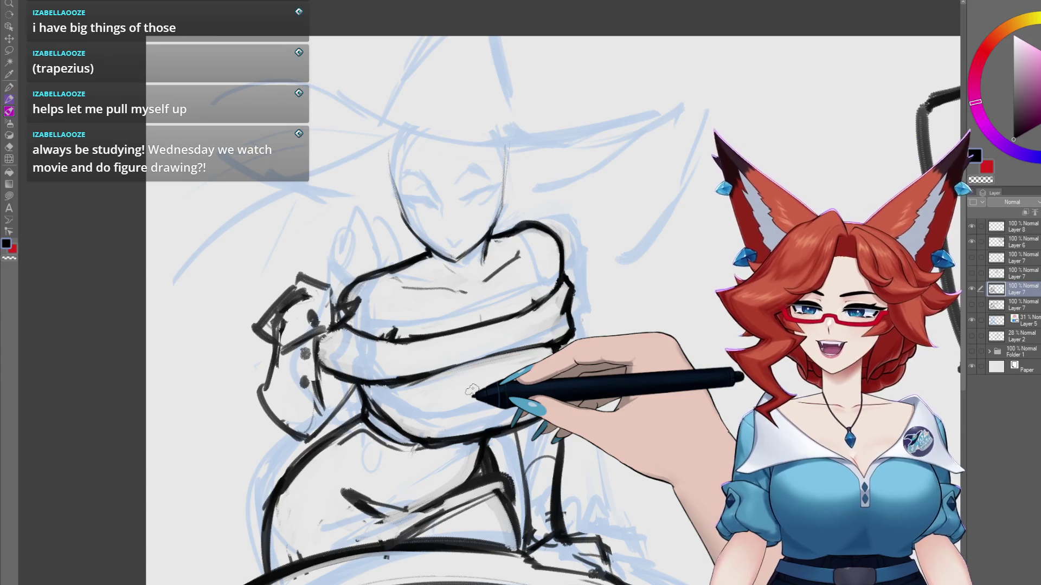
mouse_move(453, 295)
mouse_down()
mouse_move(492, 316)
mouse_move(496, 302)
mouse_up()
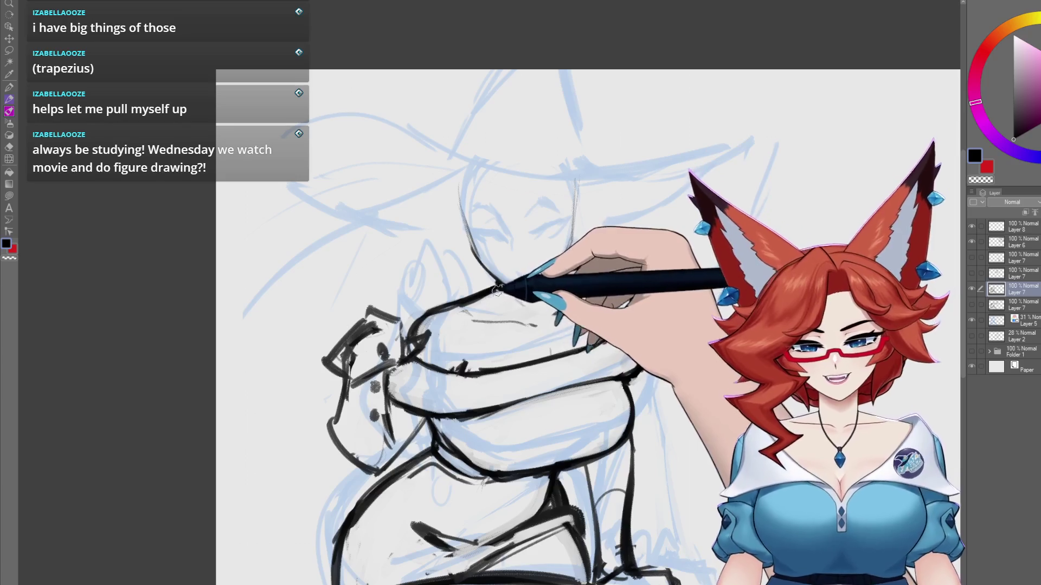
mouse_move(407, 304)
mouse_down()
mouse_move(441, 297)
mouse_move(495, 311)
mouse_up()
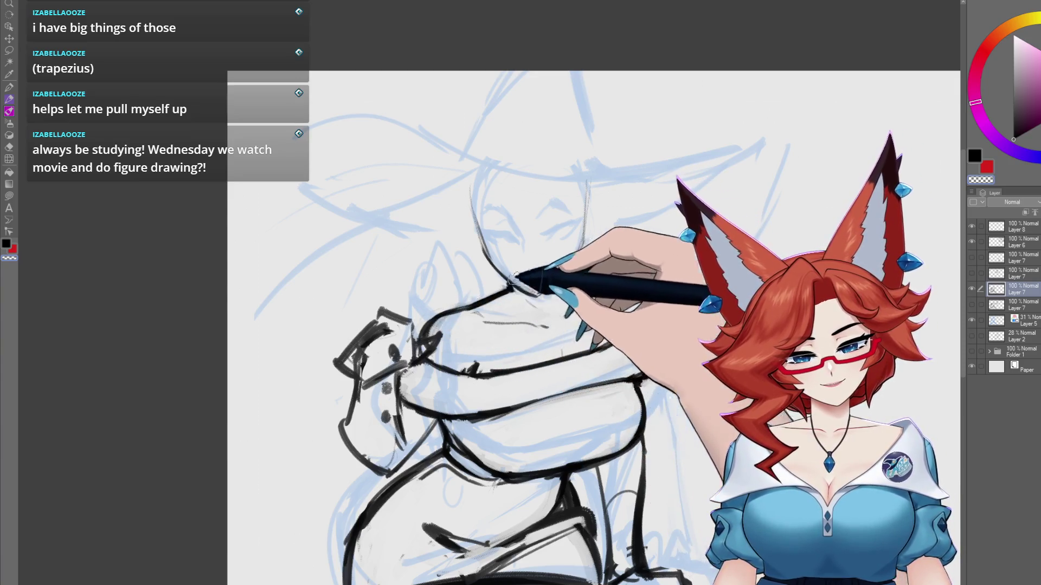
drag(510, 280, 441, 307)
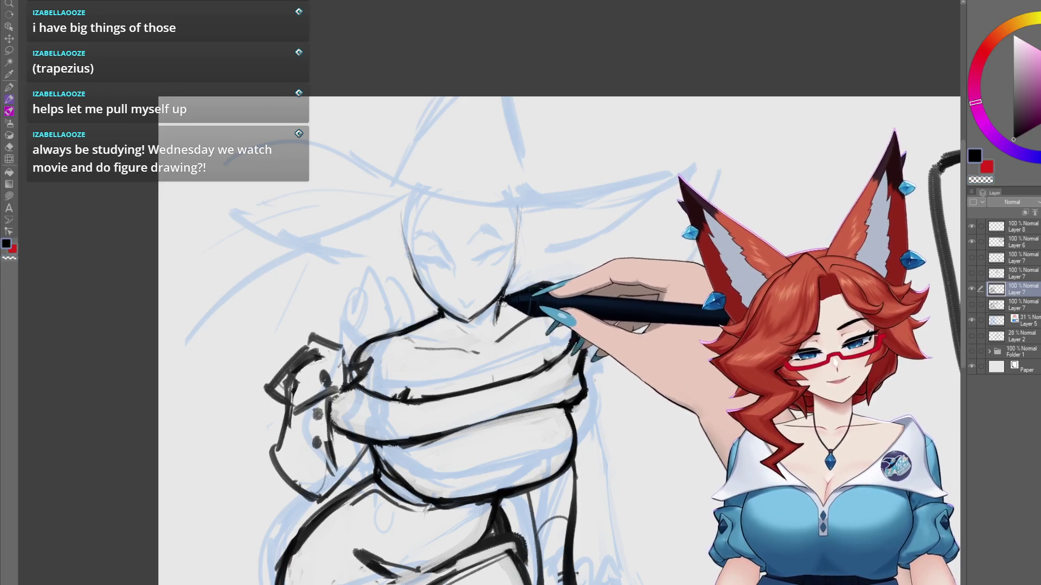
mouse_move(515, 295)
mouse_down()
mouse_move(552, 279)
mouse_move(465, 280)
mouse_up()
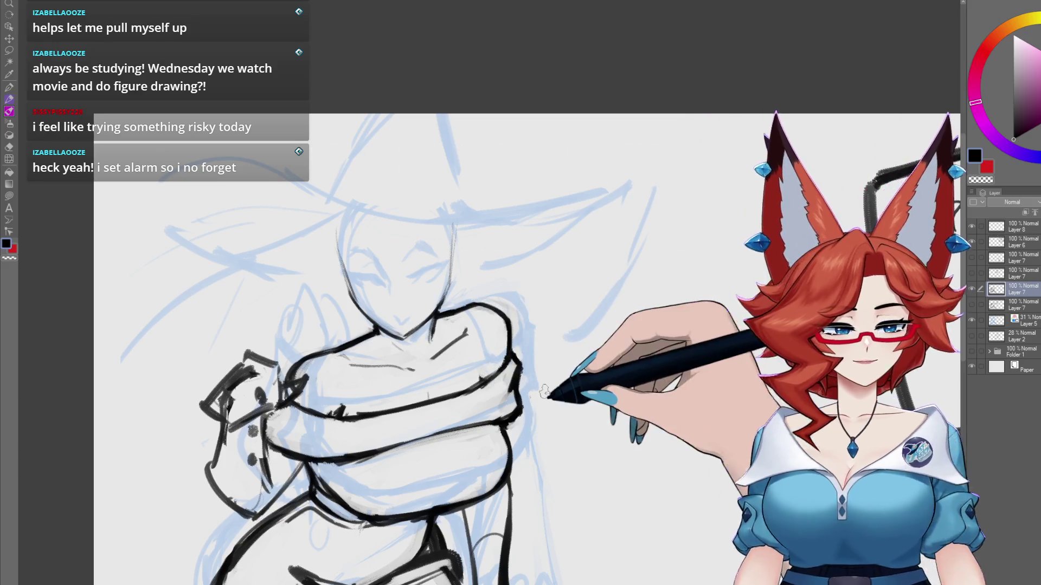
- Add Layer 9 above Layer 8, then reselect Layer 7 for line art and reframe the view
click(1011, 230)
key(ctrl+shift+n)
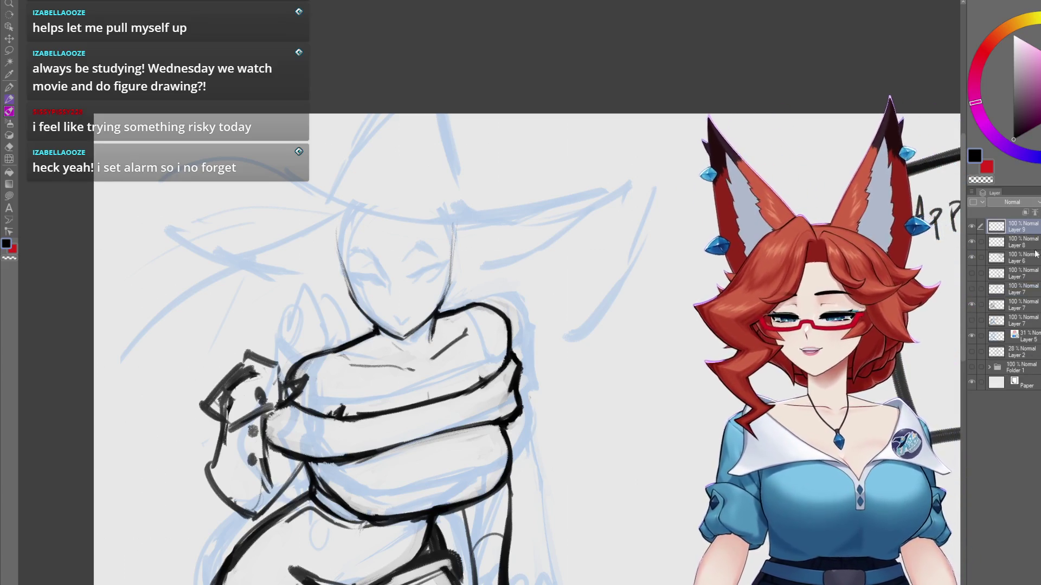
click(1011, 308)
scroll(545, 407, down, 3)
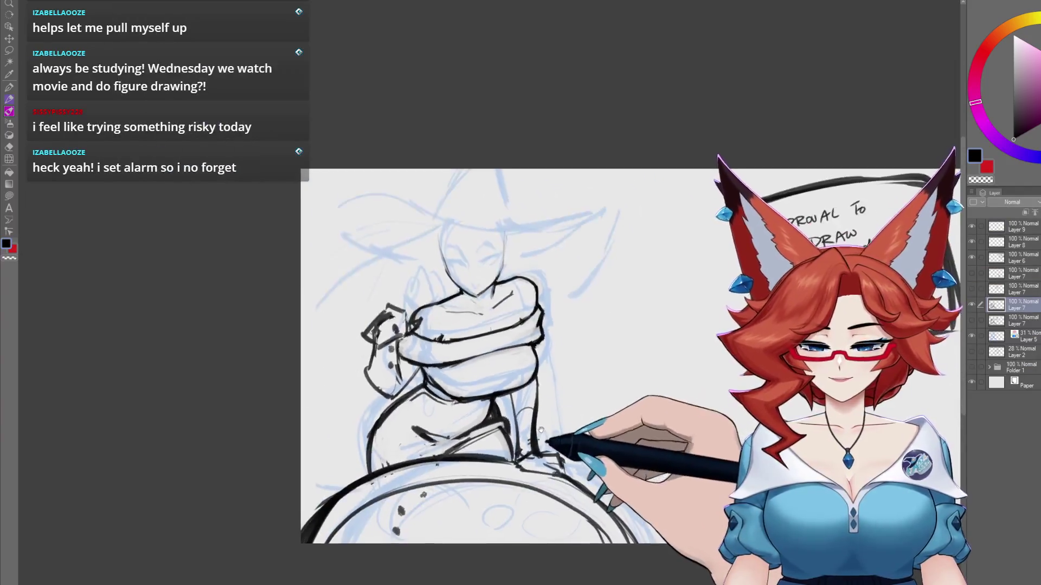
scroll(506, 332, up, 2)
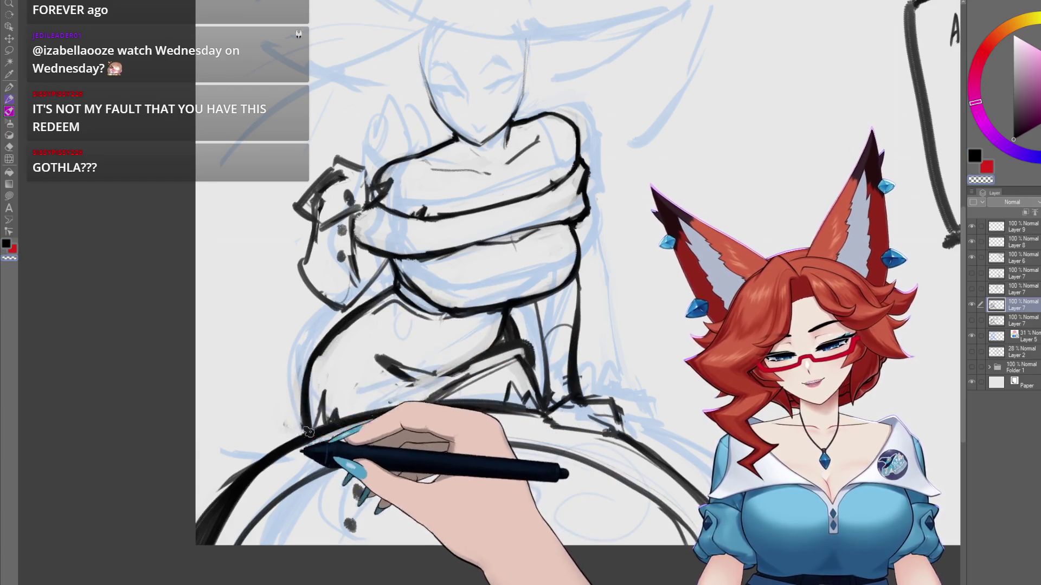
drag(366, 417, 349, 431)
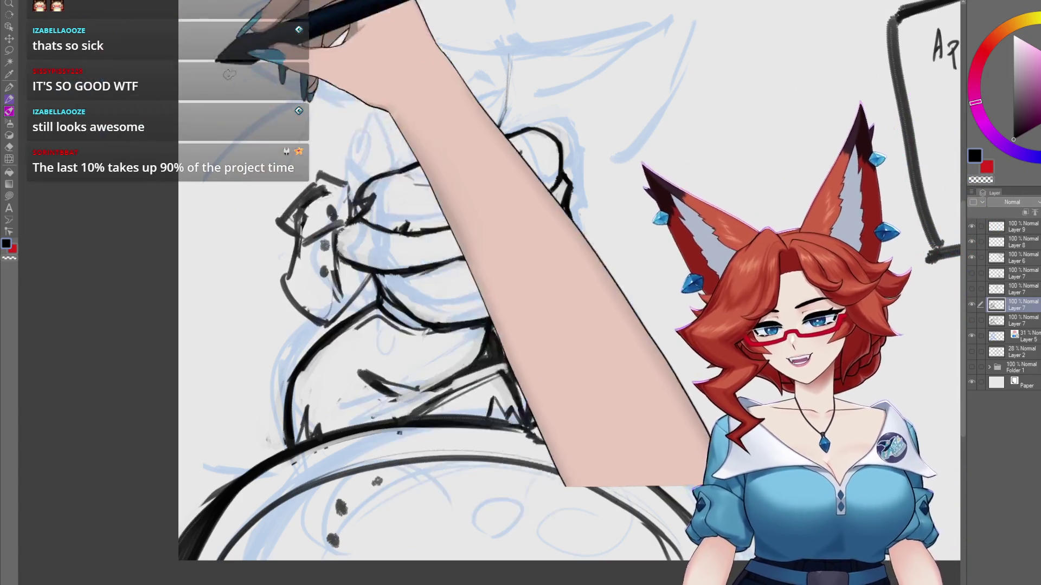
- Reframe the canvas across the folded arms and up toward the head
mouse_move(551, 170)
mouse_down()
mouse_move(527, 271)
mouse_move(505, 306)
mouse_move(530, 344)
mouse_up()
scroll(529, 343, up, 2)
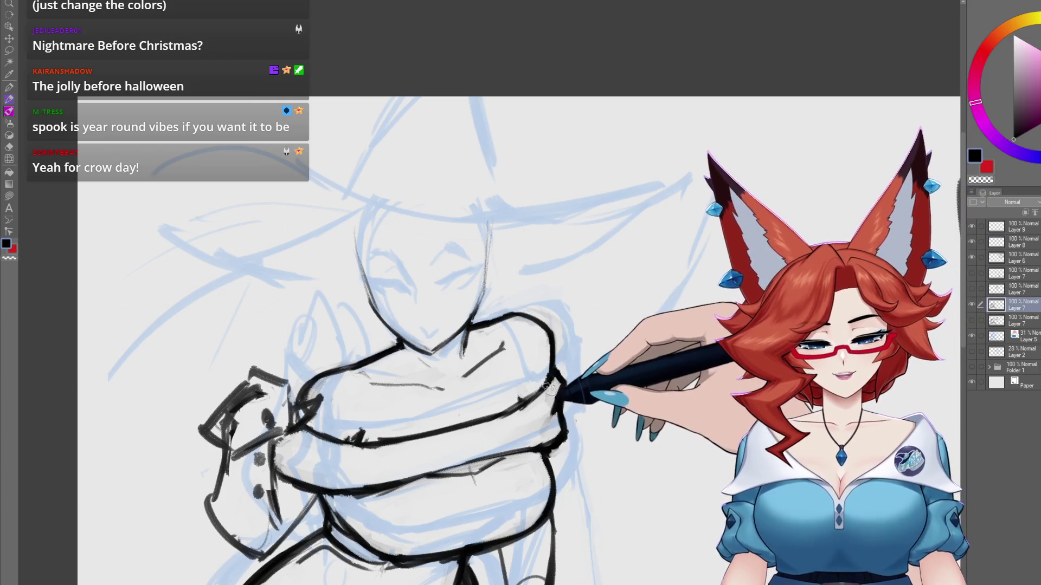
drag(525, 401, 536, 392)
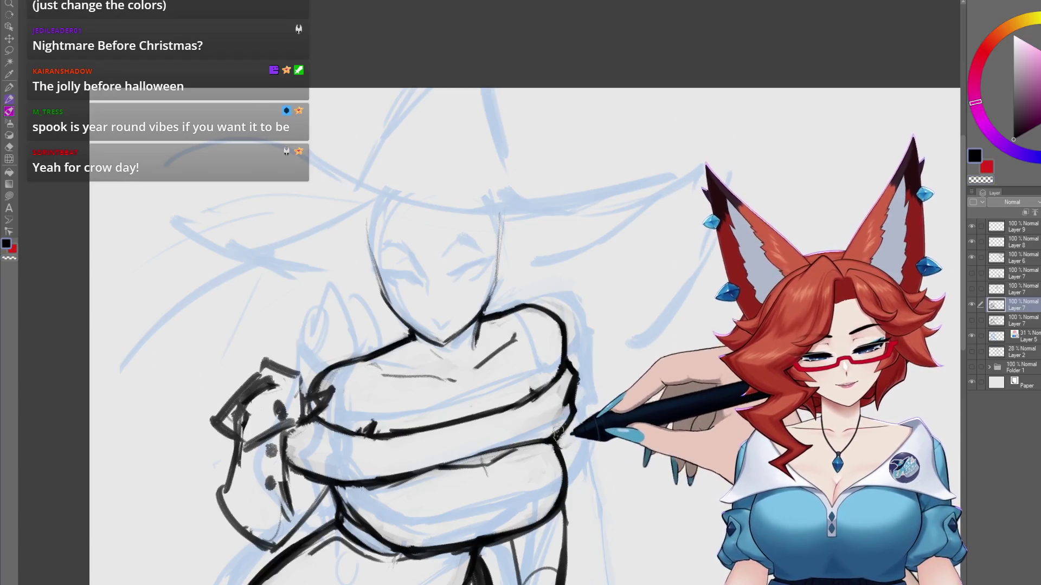
mouse_move(569, 425)
mouse_down()
mouse_move(580, 386)
mouse_move(625, 364)
mouse_up()
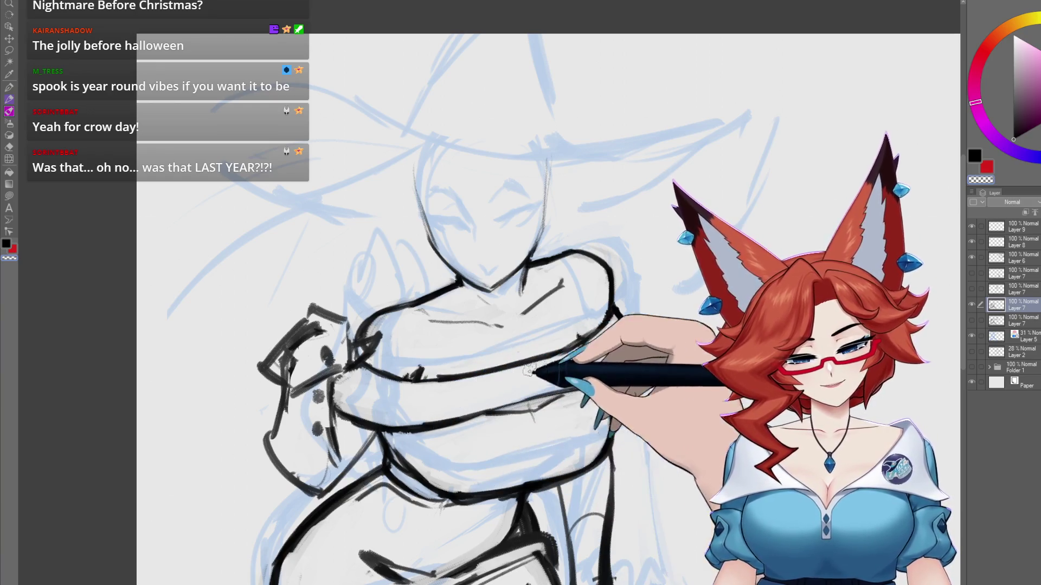
mouse_move(636, 286)
mouse_down()
mouse_move(628, 298)
mouse_move(602, 228)
mouse_move(590, 448)
mouse_move(625, 451)
mouse_move(613, 492)
mouse_up()
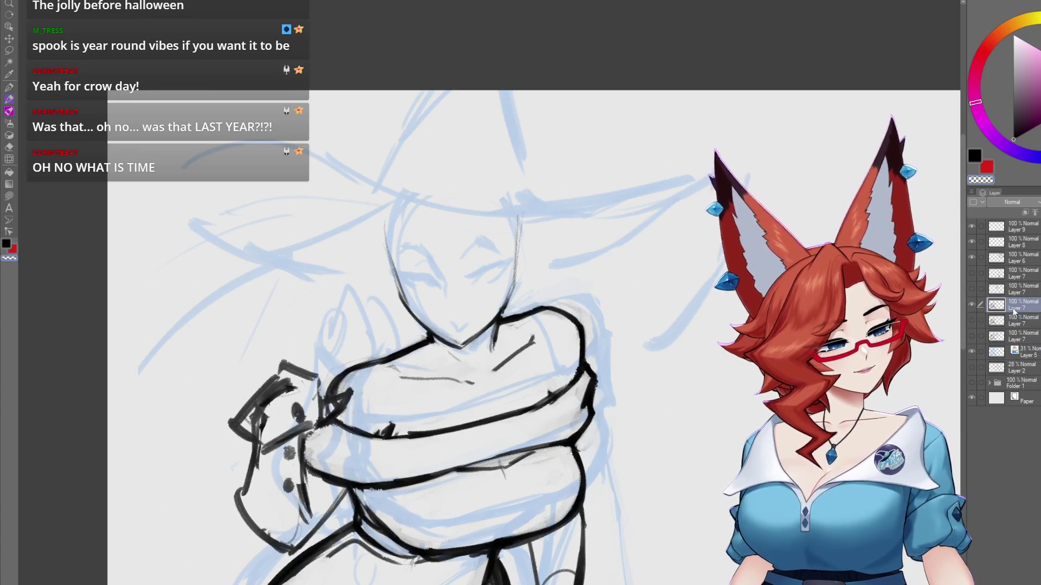
drag(542, 392, 547, 445)
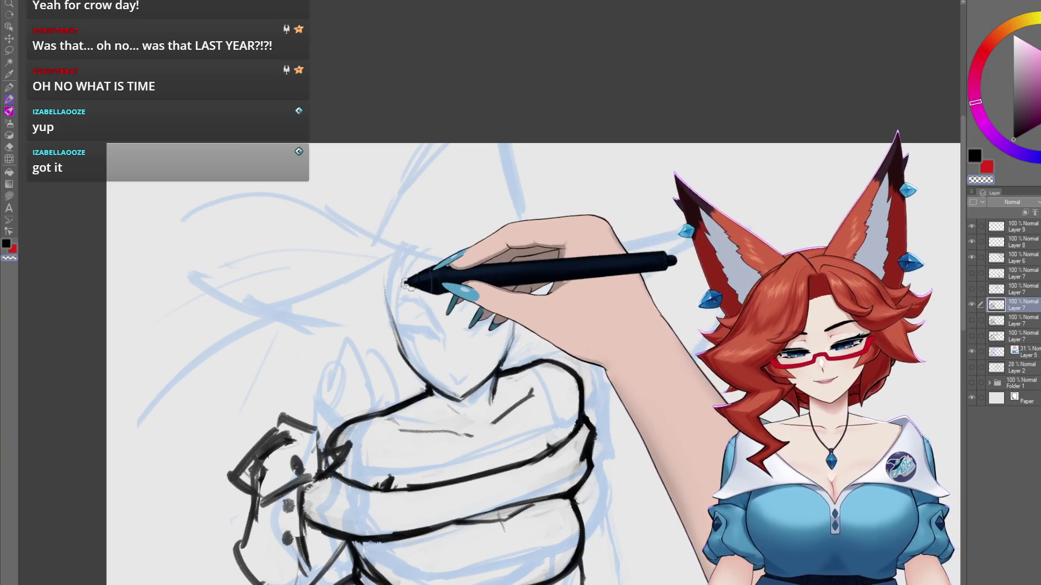
- Draw black hair strands on the head, including curved strands framing the face
drag(483, 293, 465, 297)
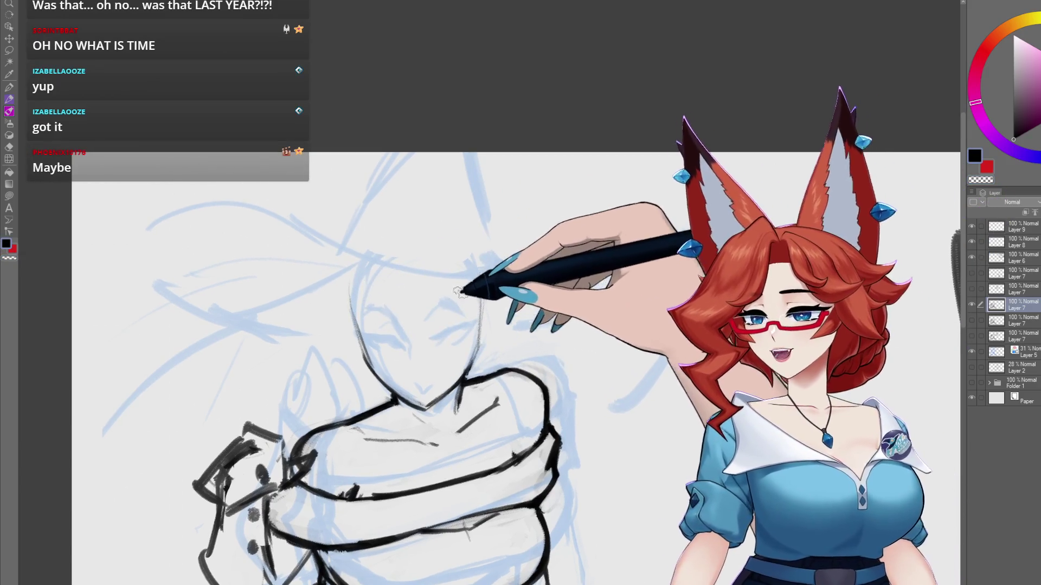
drag(403, 271, 399, 317)
mouse_move(397, 250)
mouse_down()
mouse_move(395, 266)
mouse_move(349, 281)
mouse_move(318, 319)
mouse_move(365, 434)
mouse_move(395, 379)
mouse_move(412, 372)
mouse_move(344, 395)
mouse_move(336, 441)
mouse_move(337, 414)
mouse_up()
mouse_move(269, 344)
mouse_down()
mouse_move(344, 304)
mouse_move(340, 396)
mouse_up()
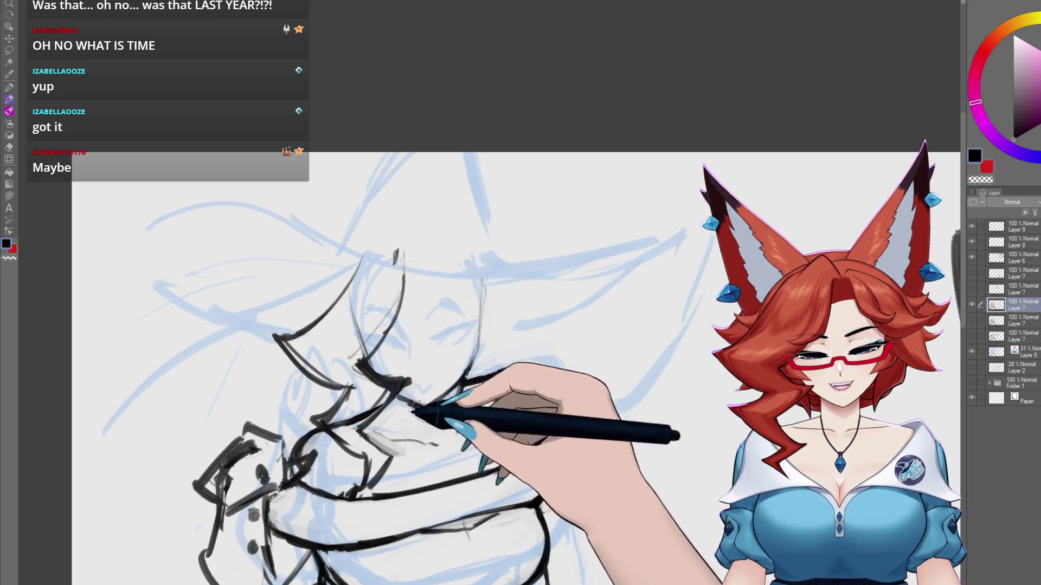
scroll(410, 411, up, 1)
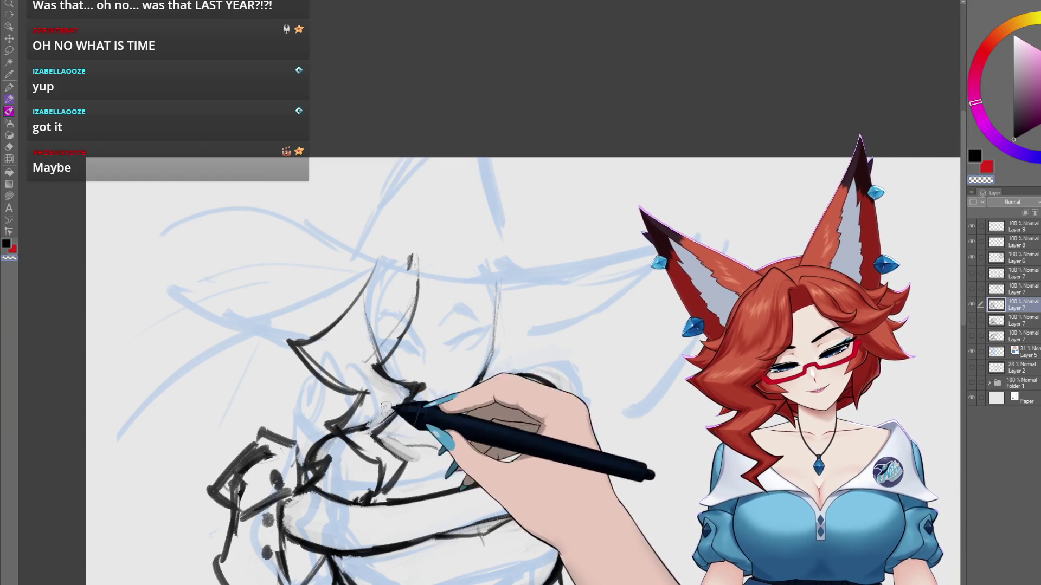
drag(491, 287, 465, 373)
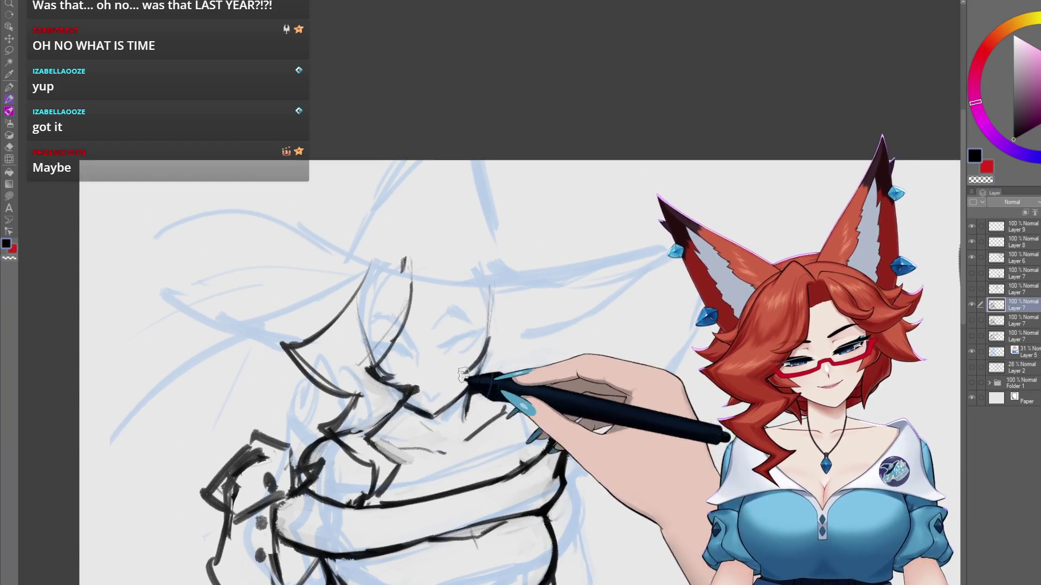
- Zoom in and draw the eye line, recentring the view on the face
scroll(483, 373, up, 1)
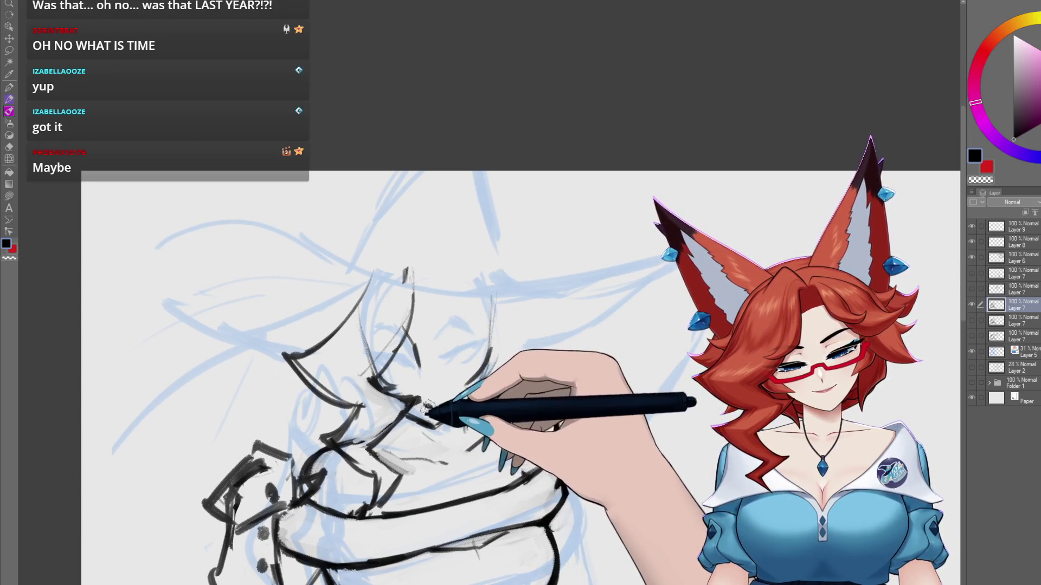
scroll(426, 356, up, 2)
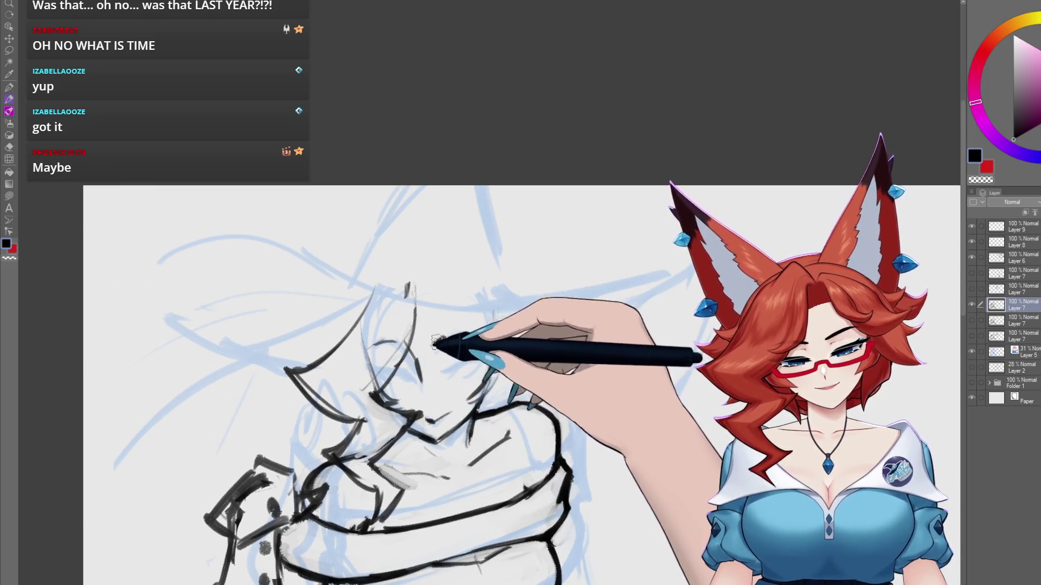
scroll(473, 340, up, 1)
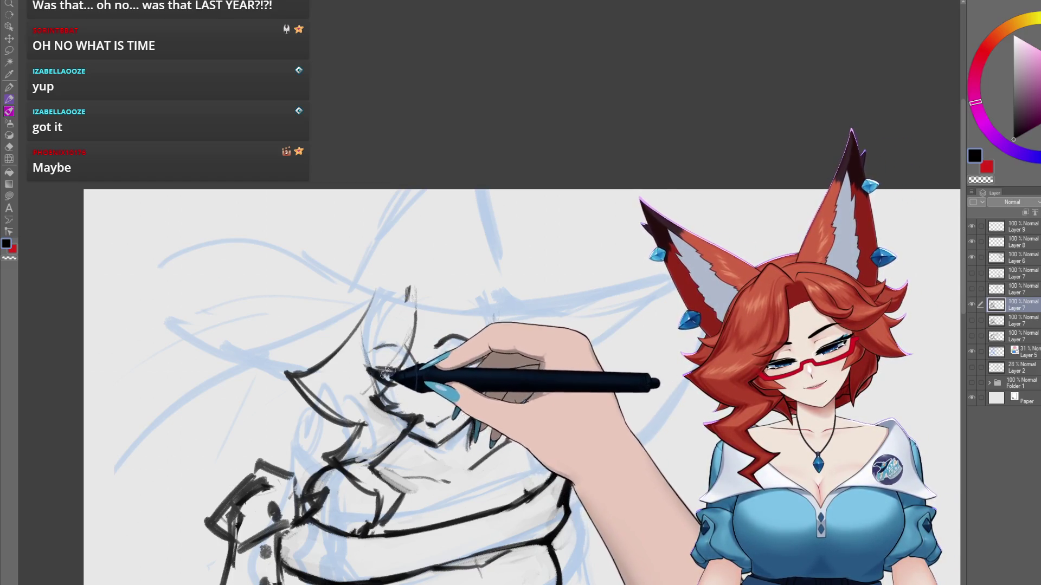
drag(488, 359, 451, 369)
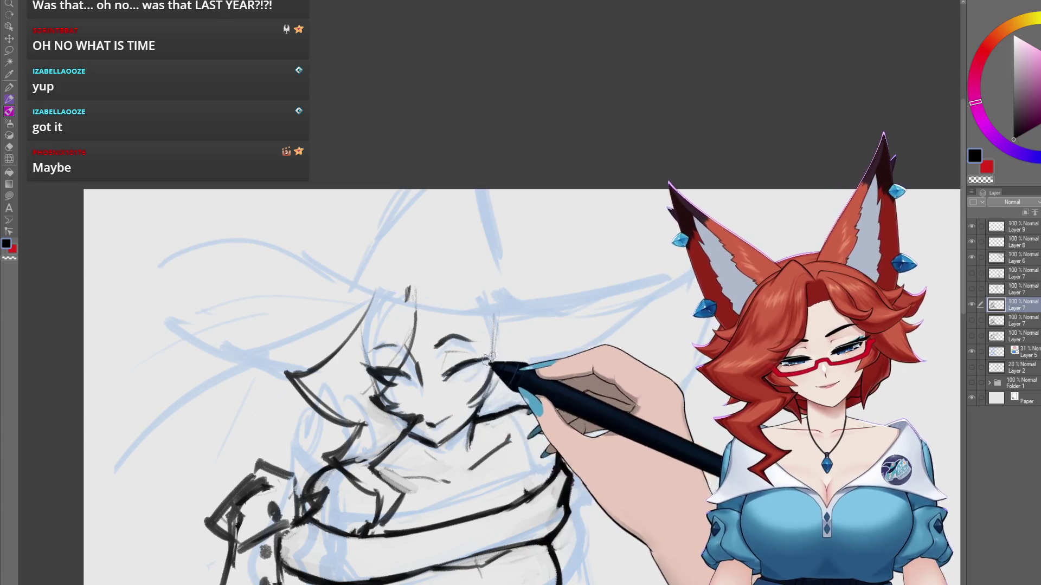
drag(463, 381, 485, 363)
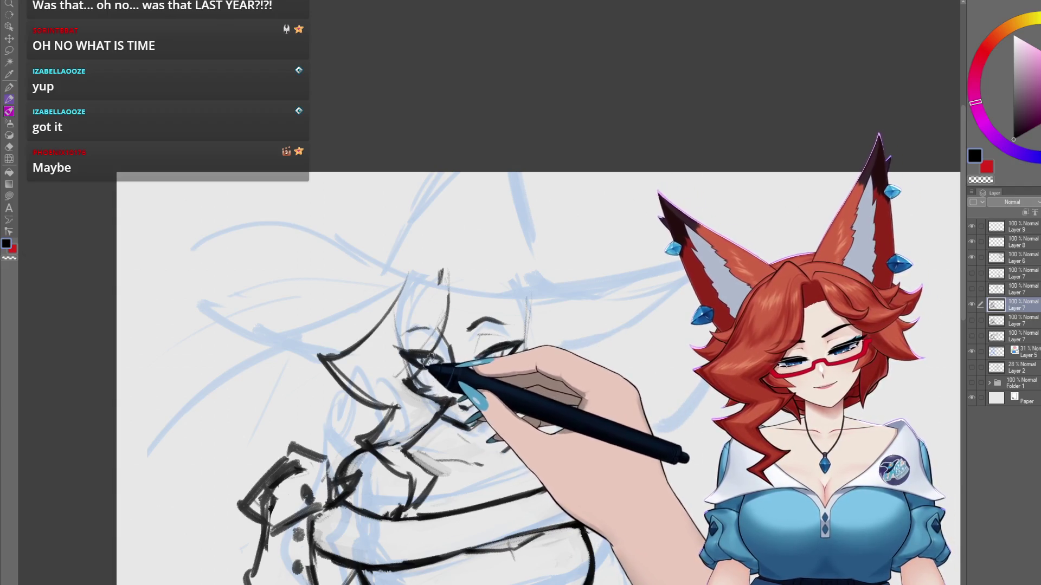
drag(616, 380, 592, 376)
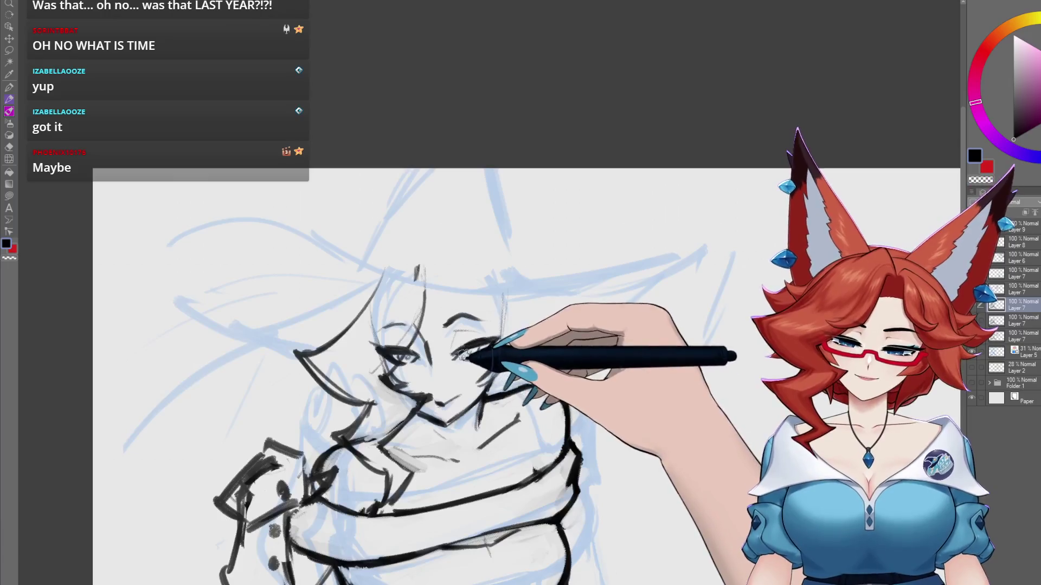
drag(540, 336, 551, 327)
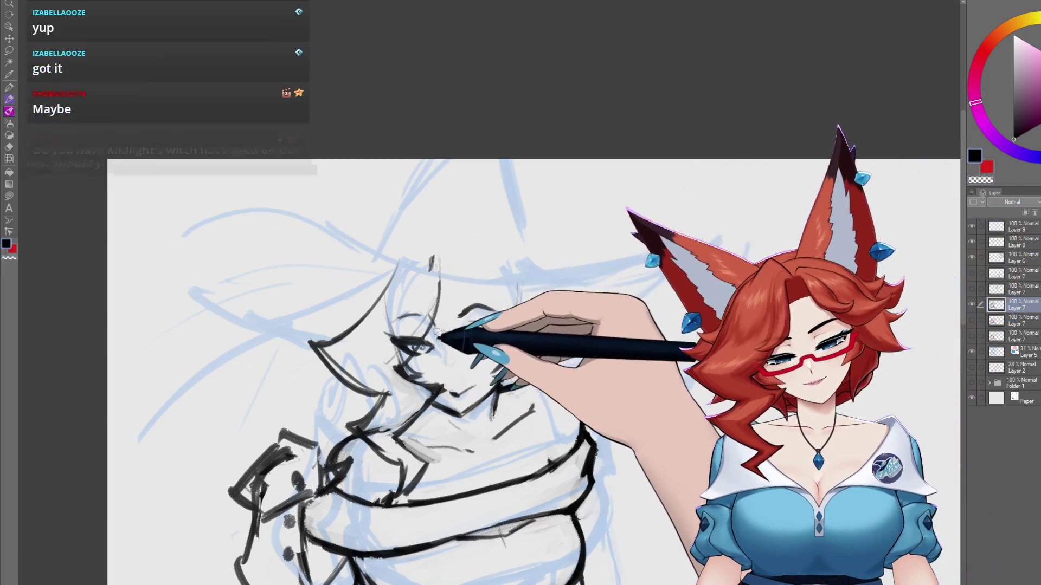
drag(542, 341, 556, 348)
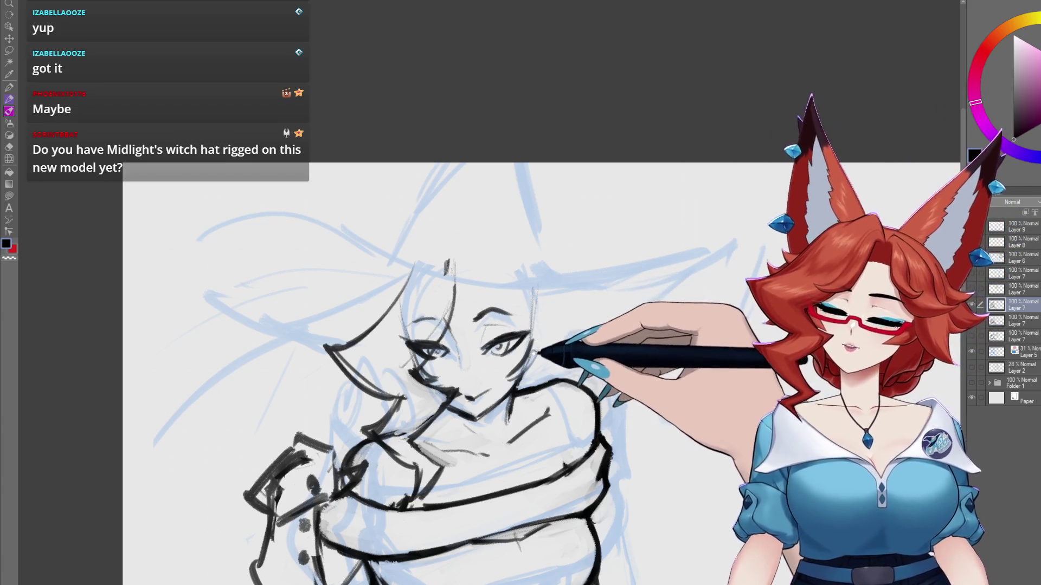
drag(537, 350, 544, 359)
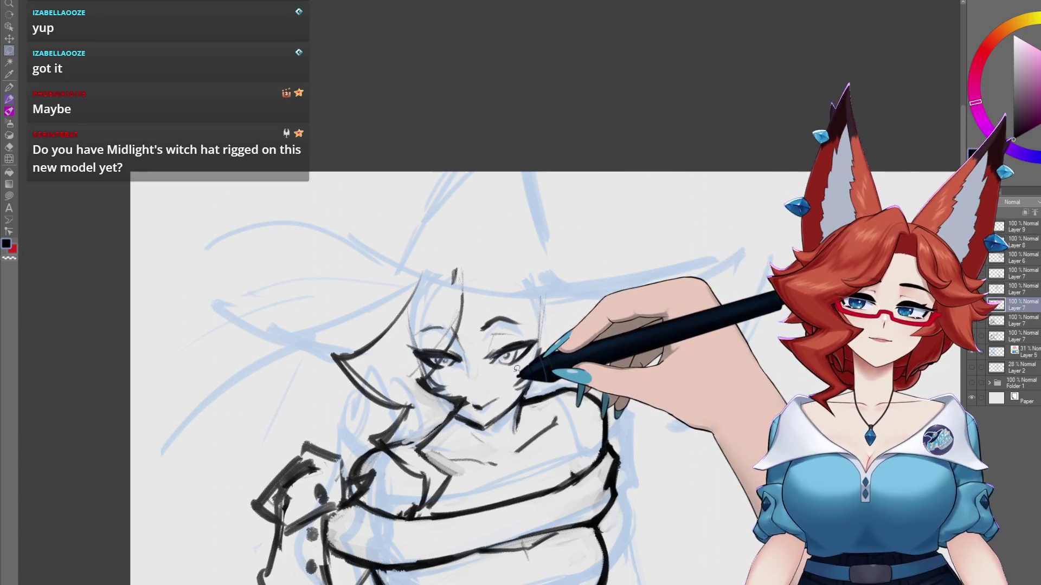
- Add a new layer above Layer 9, then toggle Layer 7's line art off and on to check the sketch
click(1023, 230)
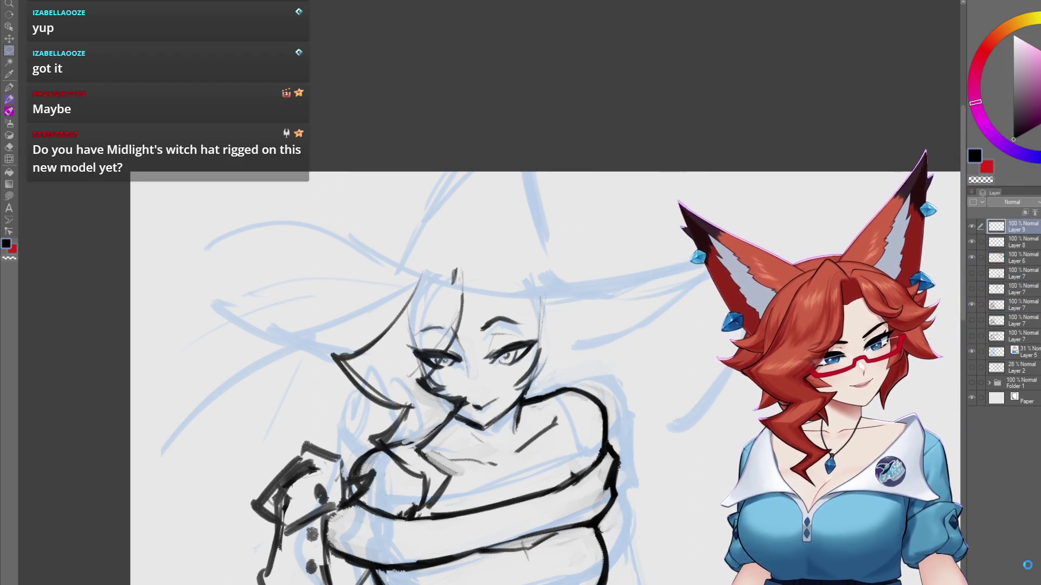
key(ctrl+shift+n)
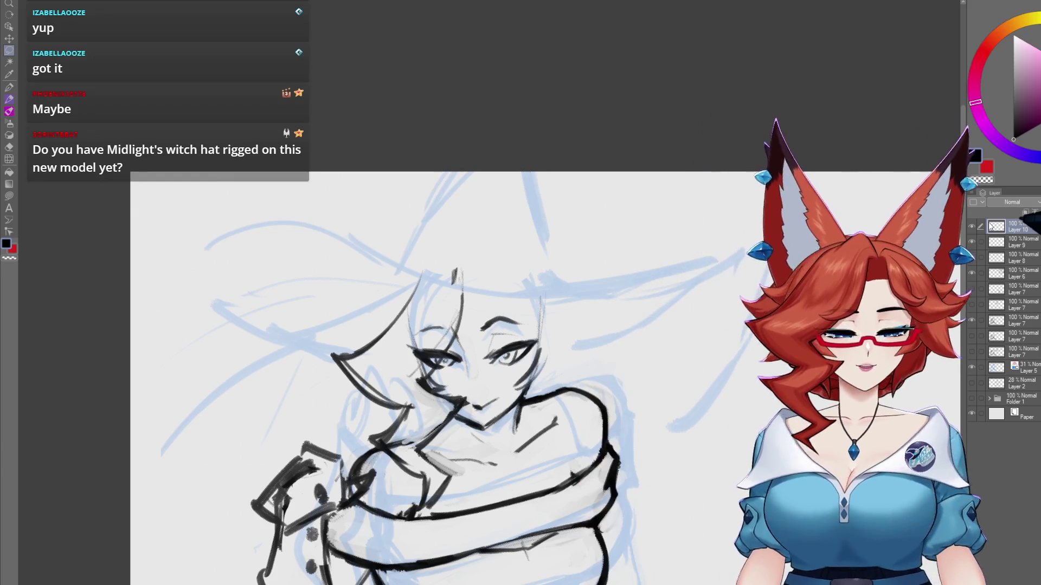
click(1015, 321)
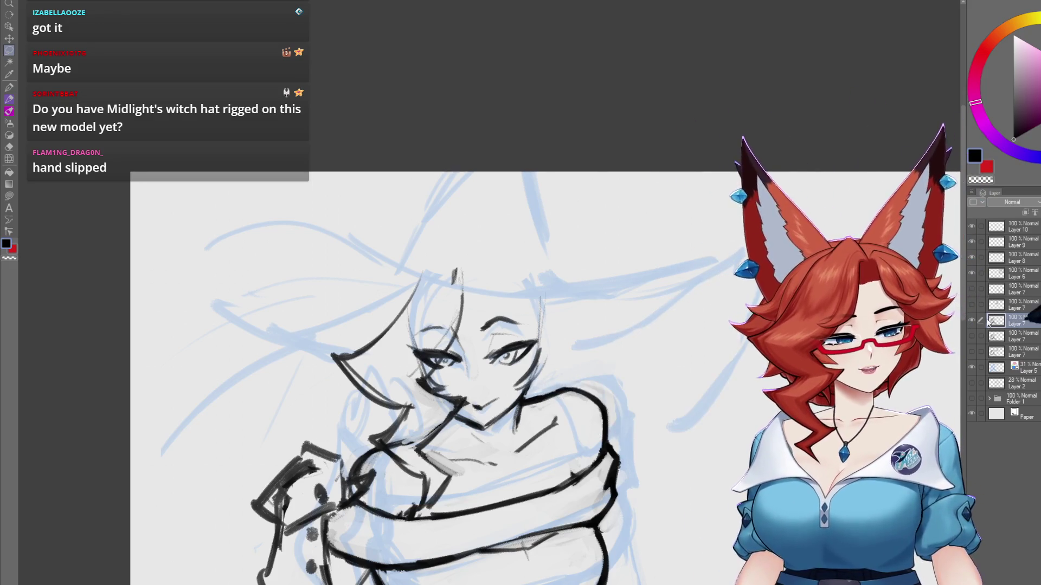
click(970, 320)
click(970, 320)
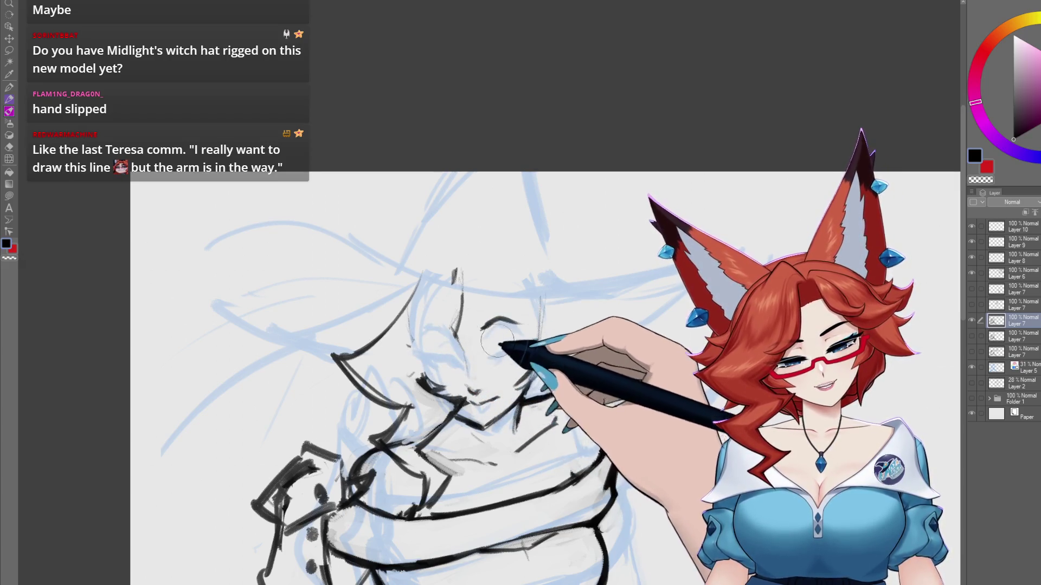
- Erase the old eye and brow strokes, sketch a face centre line, and add Layer 11
mouse_move(415, 354)
mouse_down()
mouse_move(470, 273)
mouse_move(451, 325)
mouse_up()
mouse_move(440, 331)
mouse_down()
mouse_move(460, 374)
mouse_move(458, 363)
mouse_up()
mouse_move(484, 400)
mouse_down()
mouse_move(481, 344)
mouse_move(441, 344)
mouse_move(490, 325)
mouse_up()
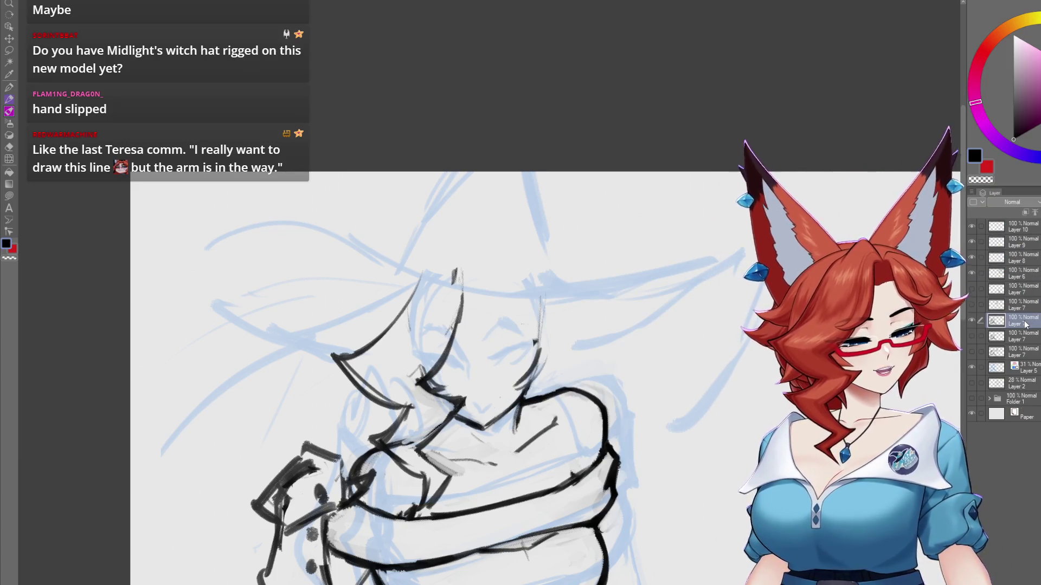
key(ctrl+shift+n)
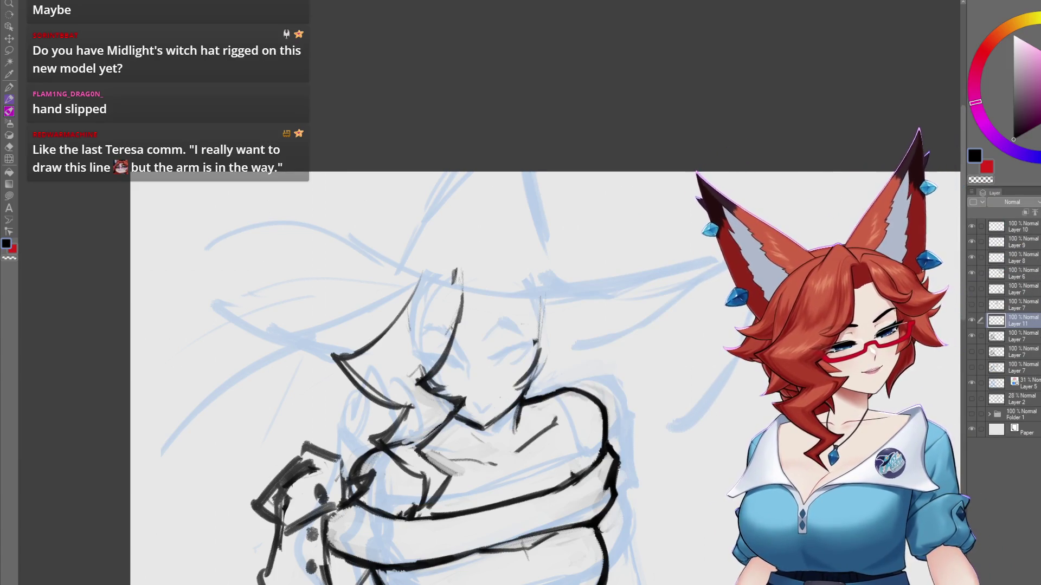
ctrl+click(996, 336)
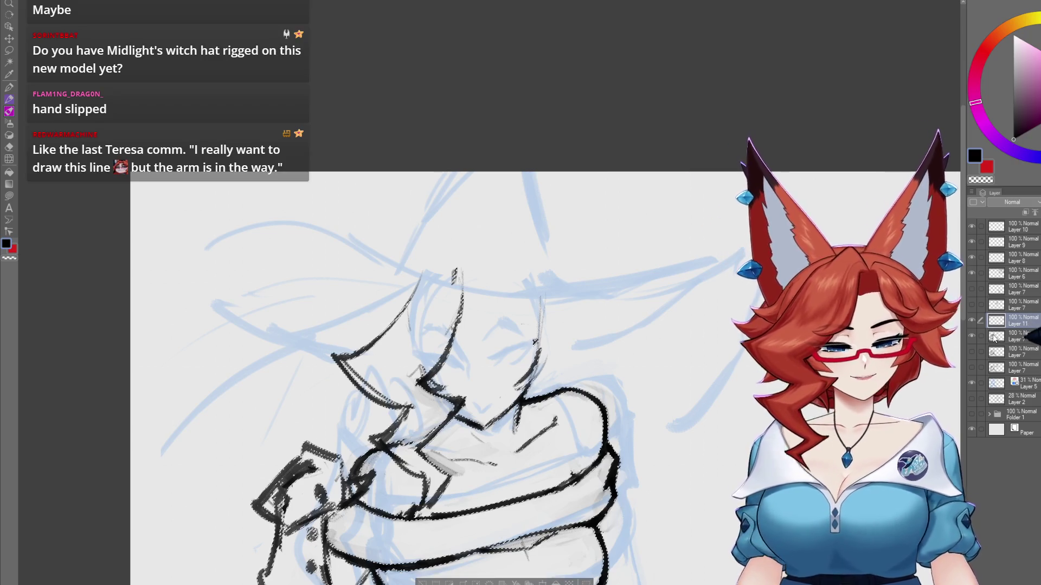
- Clear the selection, recentre on the face, and settle on Layer 11 for the new features
key(ctrl+d)
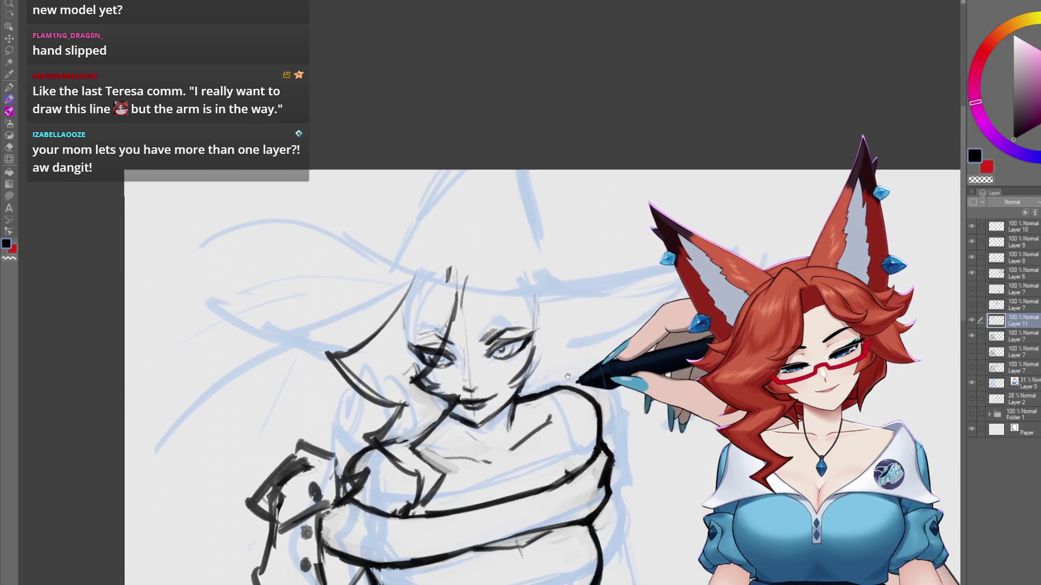
mouse_move(553, 443)
mouse_down()
mouse_move(539, 388)
mouse_move(515, 360)
mouse_move(500, 391)
mouse_up()
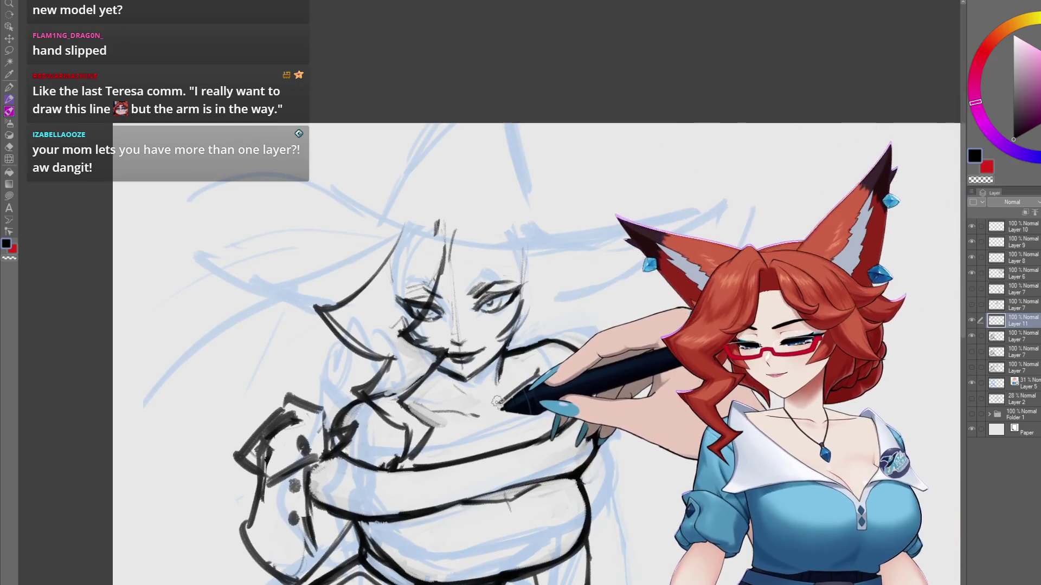
key(k)
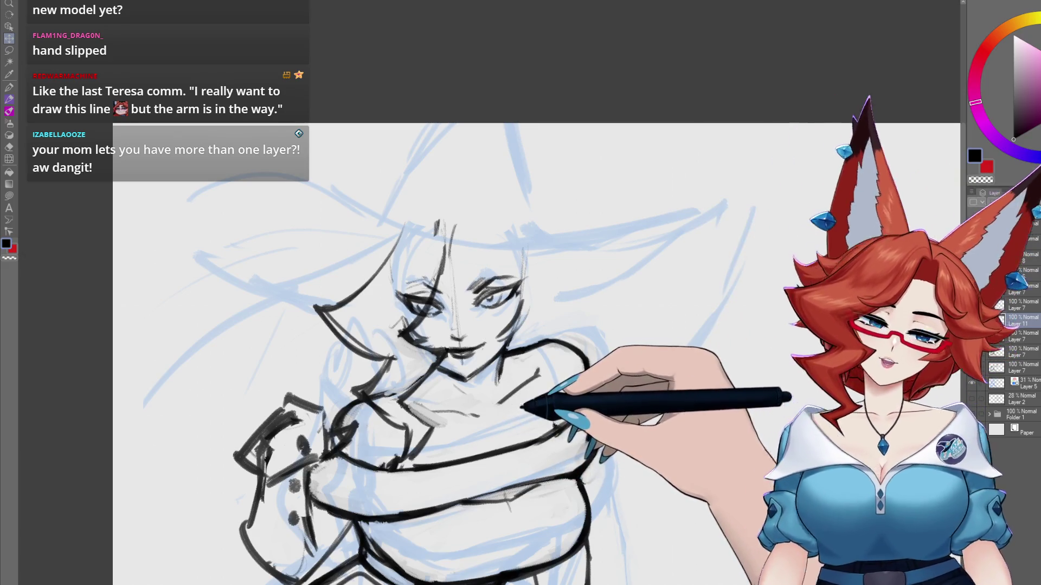
key(alt+bracketleft)
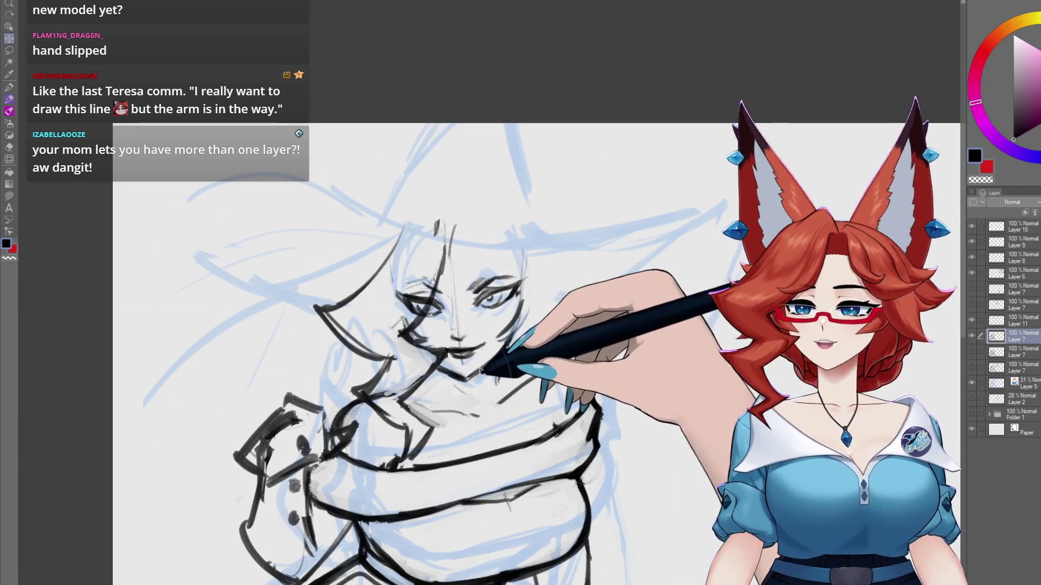
mouse_move(516, 355)
mouse_down()
mouse_move(497, 379)
mouse_move(578, 450)
mouse_up()
click(1011, 321)
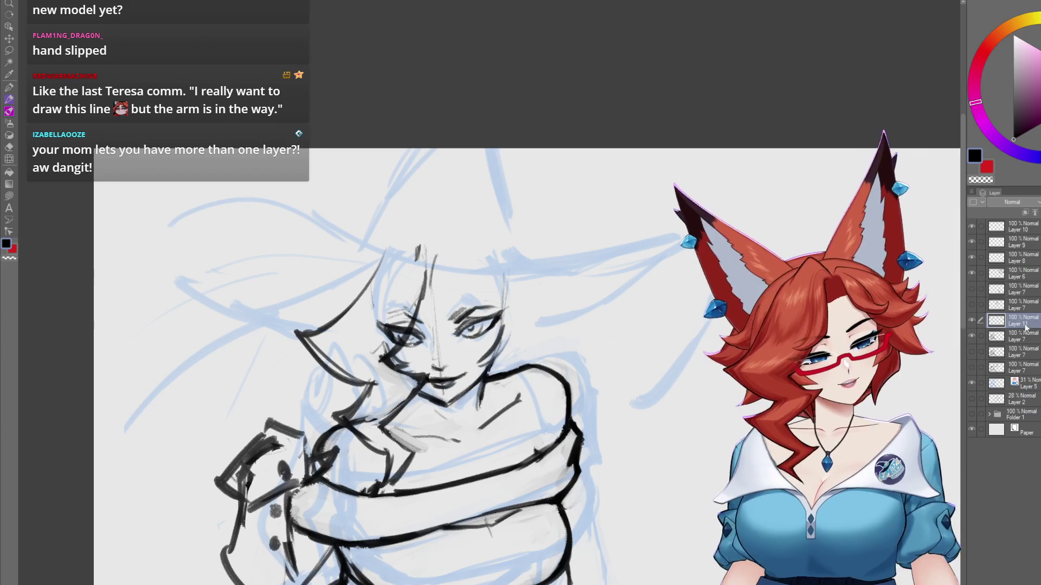
click(1014, 337)
drag(432, 332, 440, 350)
mouse_move(427, 296)
mouse_down()
mouse_move(465, 275)
mouse_move(500, 286)
mouse_up()
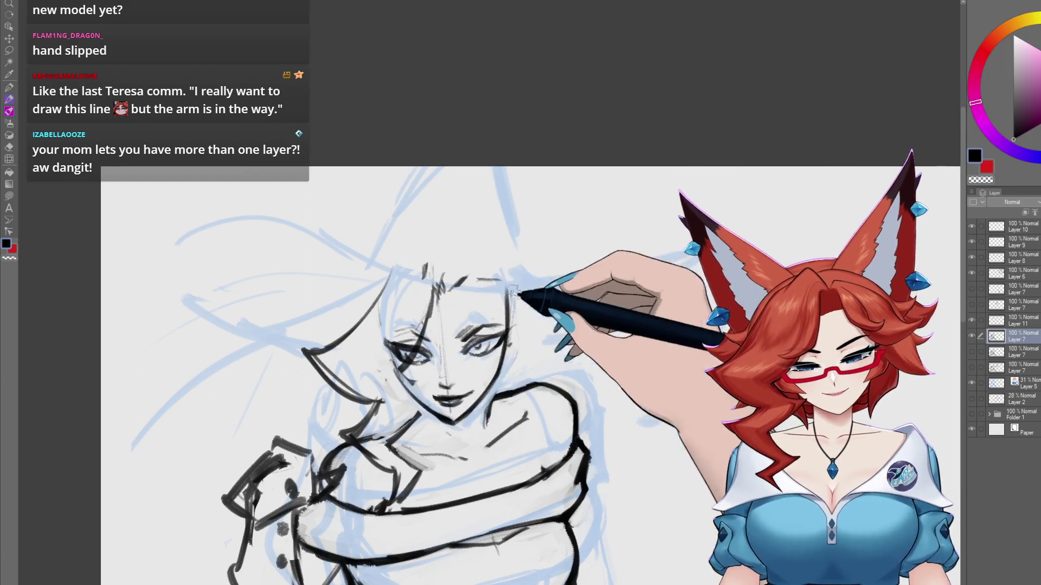
drag(510, 287, 519, 295)
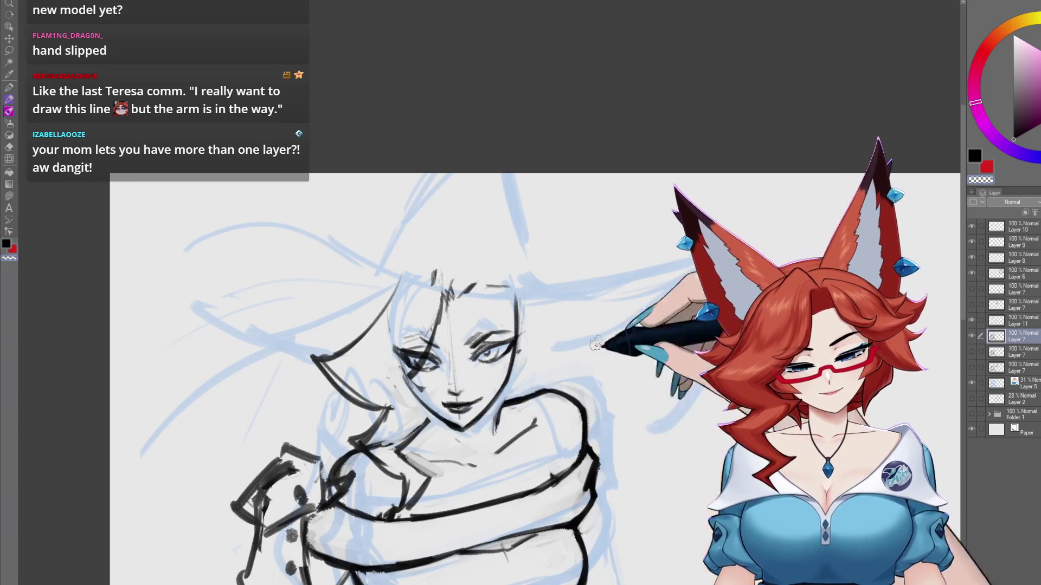
key(alt+bracketright)
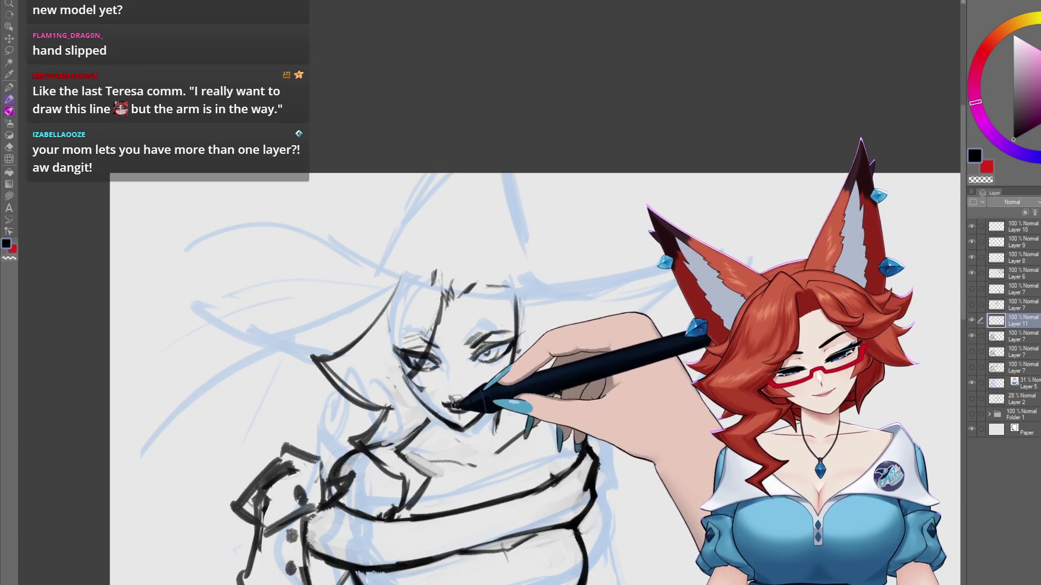
drag(681, 386, 673, 371)
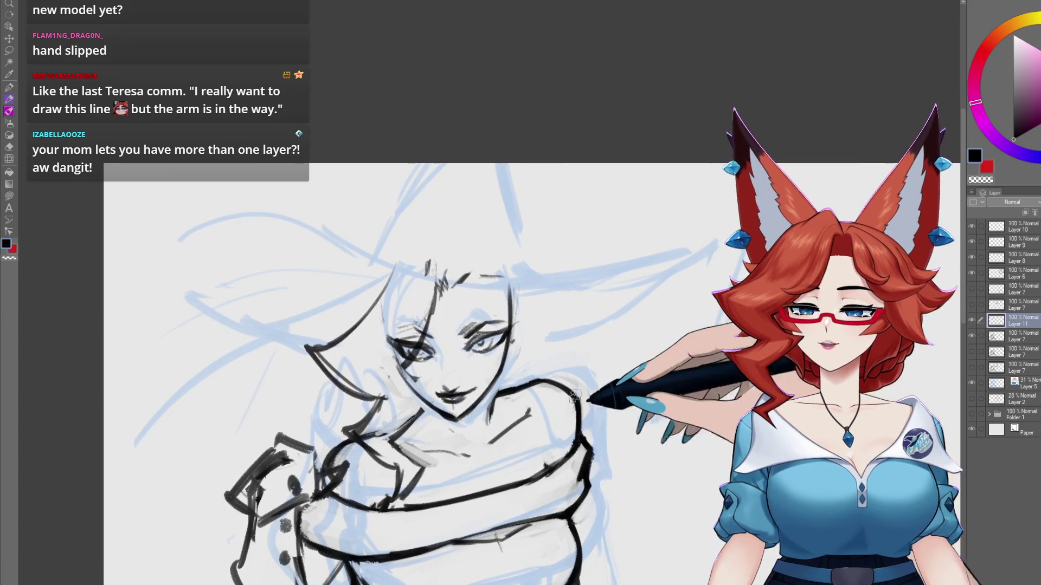
drag(505, 392, 516, 400)
scroll(517, 401, up, 2)
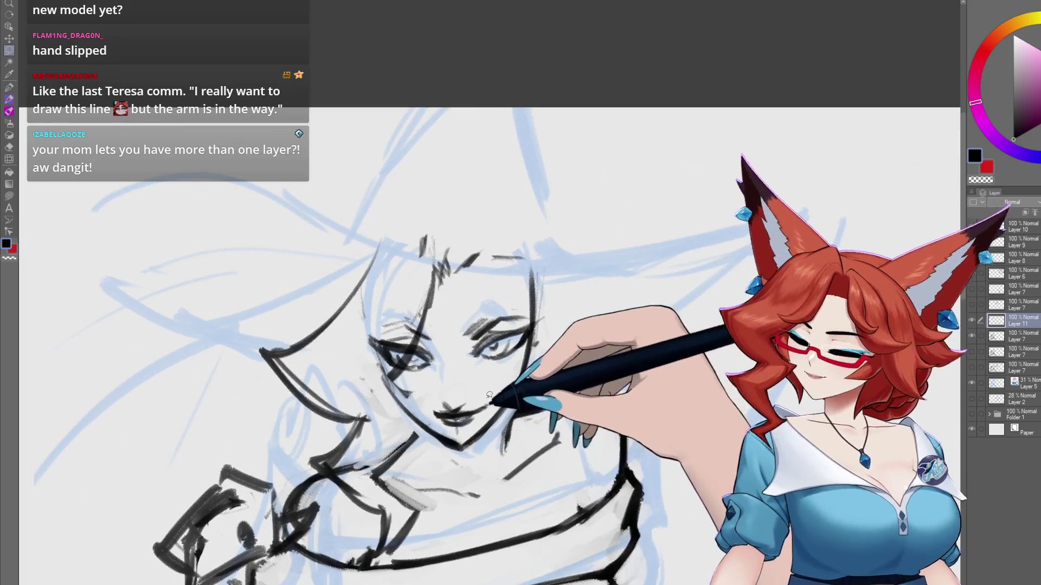
drag(460, 436, 467, 381)
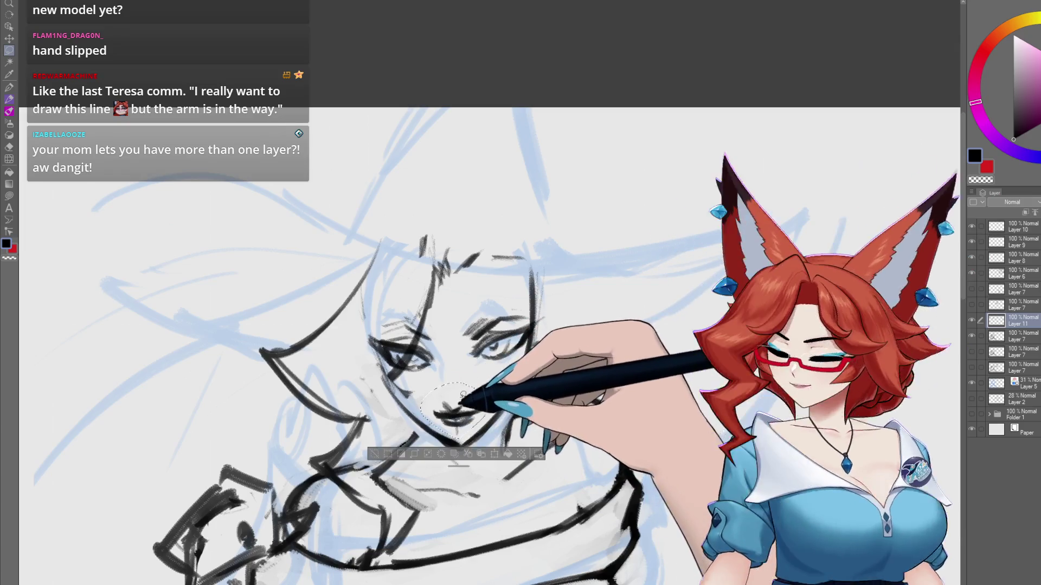
key(k)
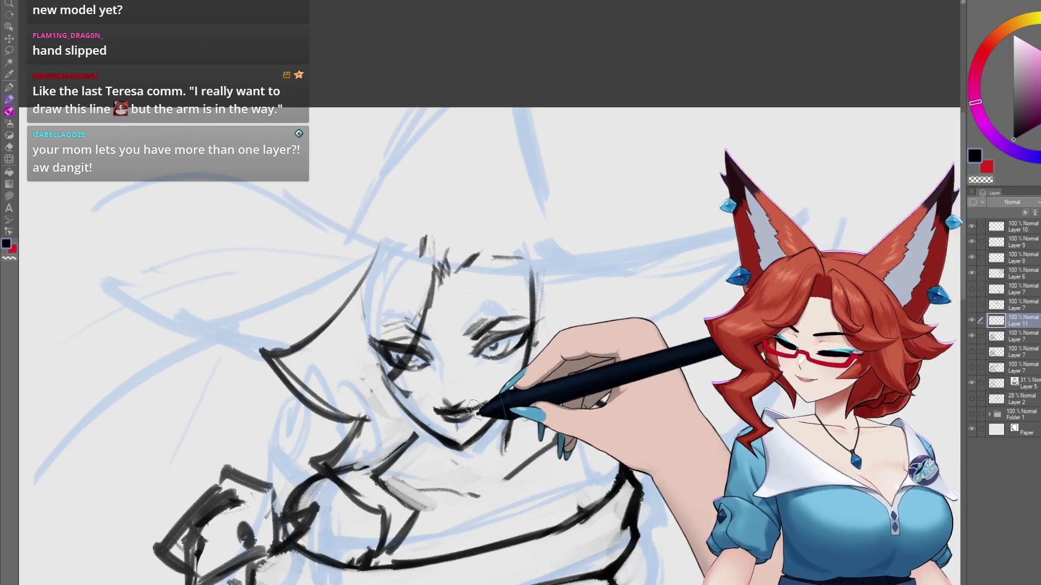
key(ctrl+d)
scroll(486, 415, up, 2)
scroll(487, 415, down, 2)
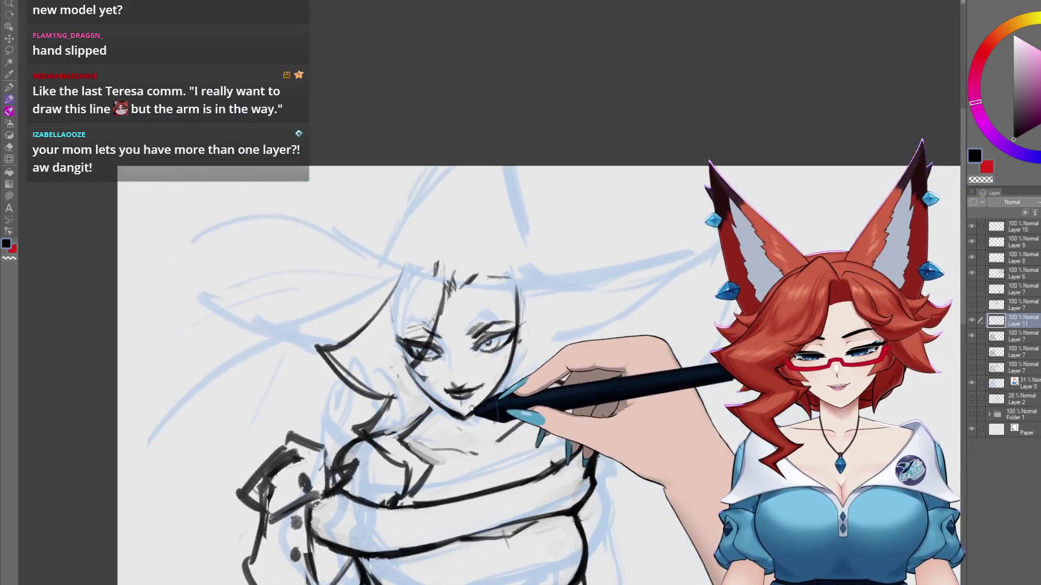
scroll(455, 391, up, 3)
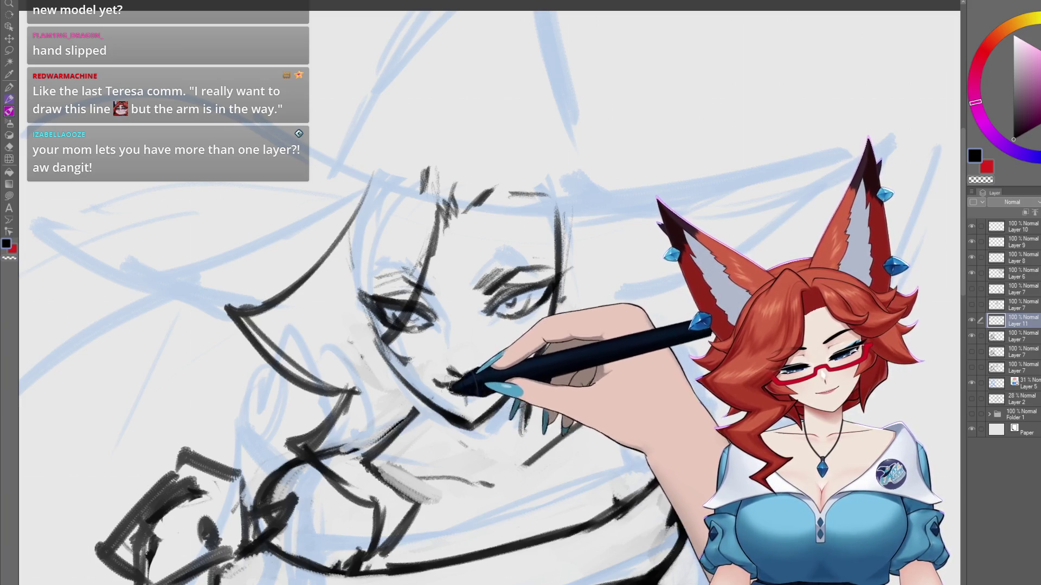
drag(562, 347, 556, 363)
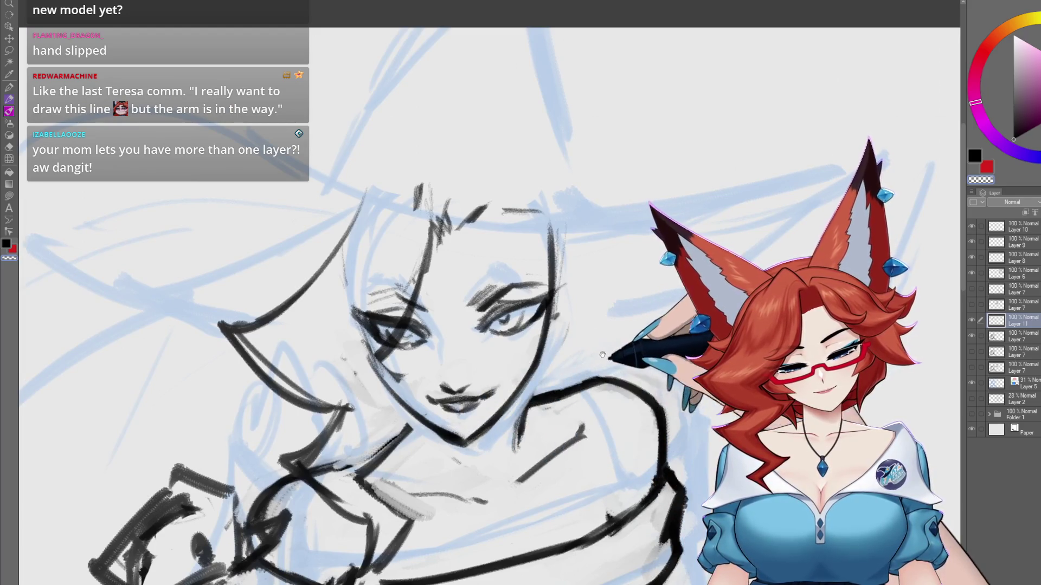
scroll(600, 354, down, 5)
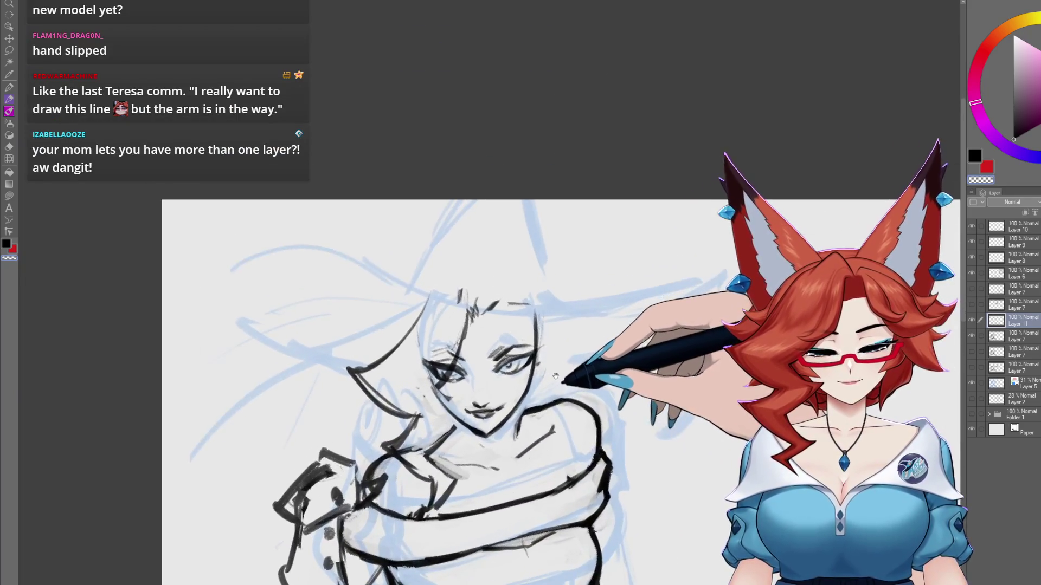
drag(556, 375, 552, 376)
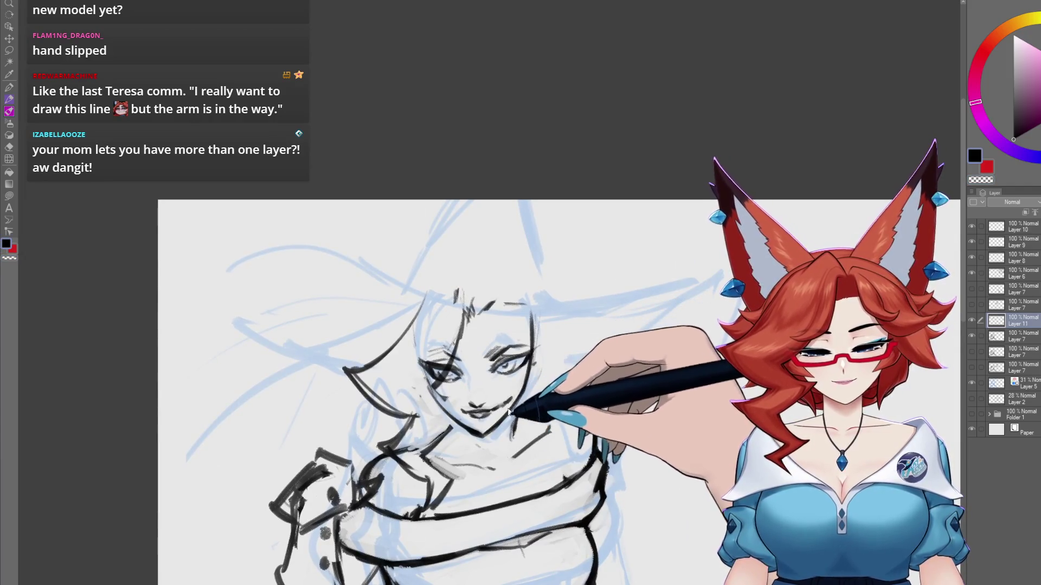
scroll(507, 398, up, 1)
scroll(521, 390, down, 2)
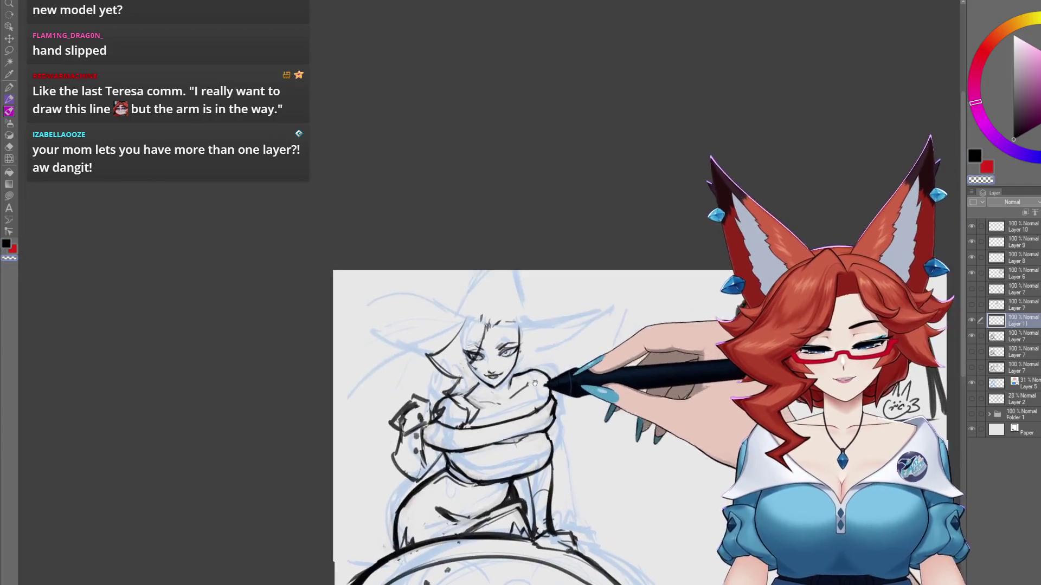
scroll(550, 367, up, 3)
drag(488, 332, 493, 337)
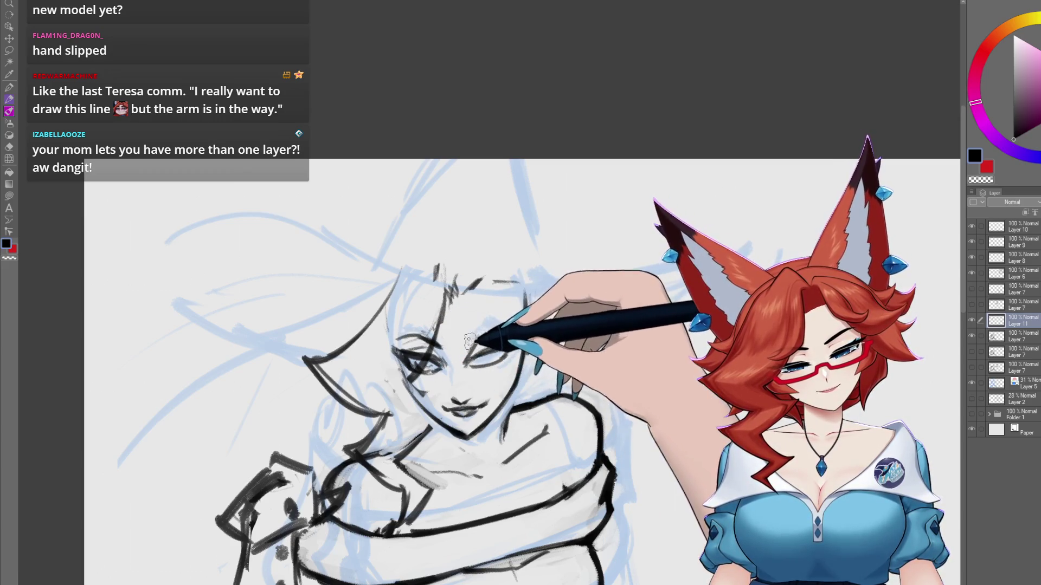
drag(534, 324, 470, 360)
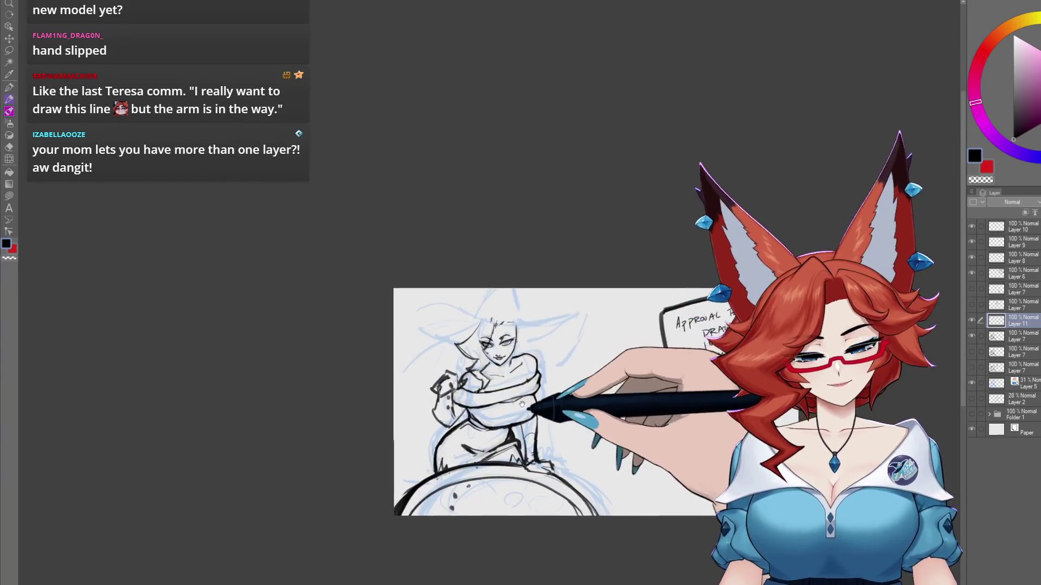
scroll(537, 388, up, 2)
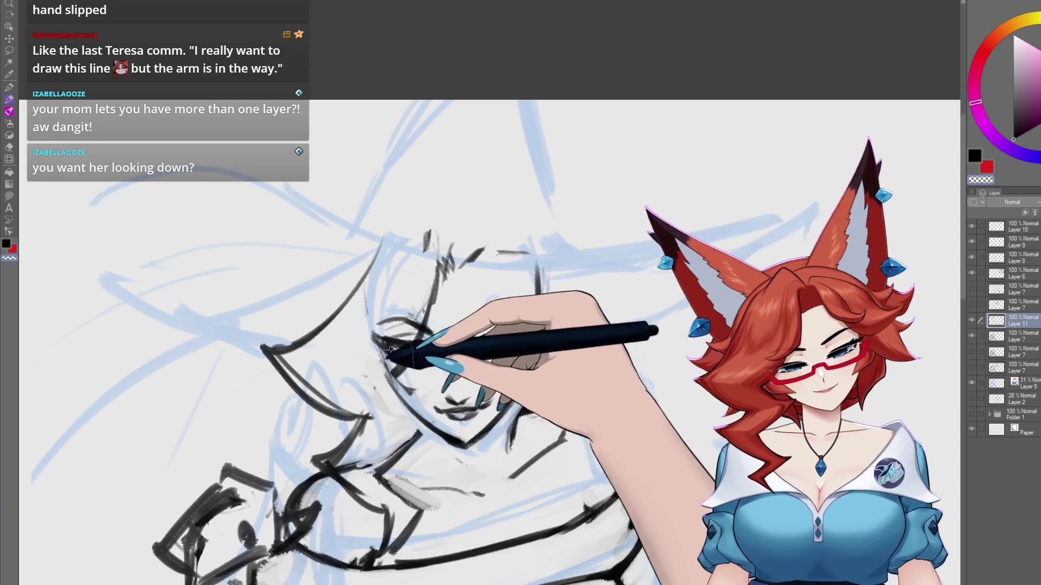
scroll(580, 355, down, 3)
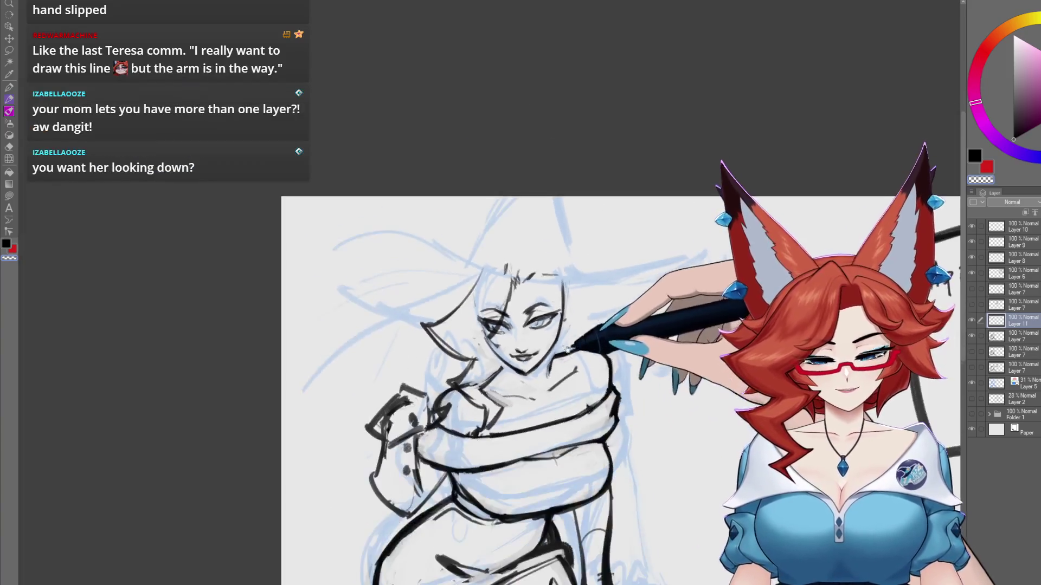
scroll(578, 380, up, 2)
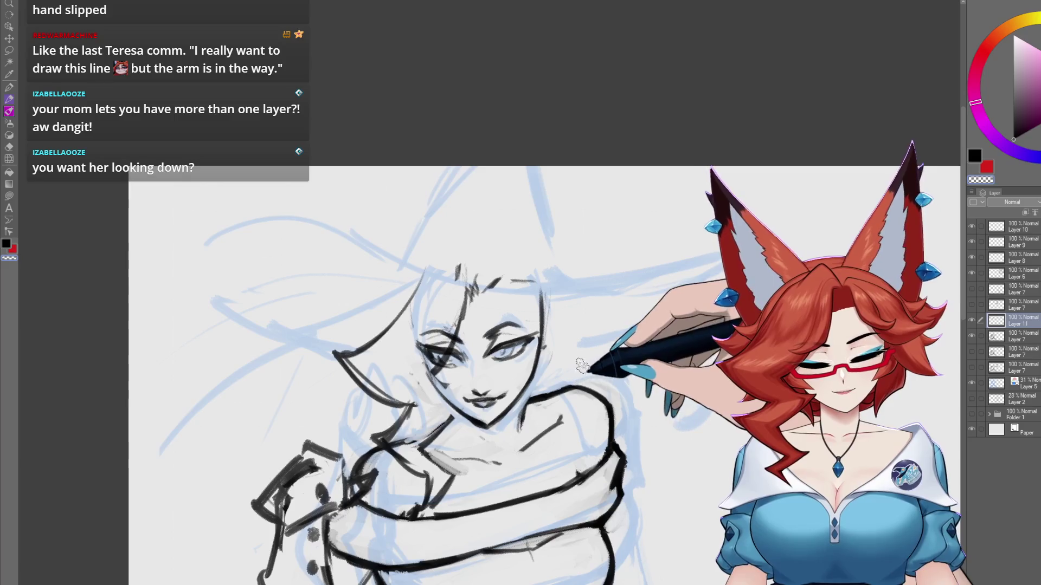
scroll(562, 426, down, 2)
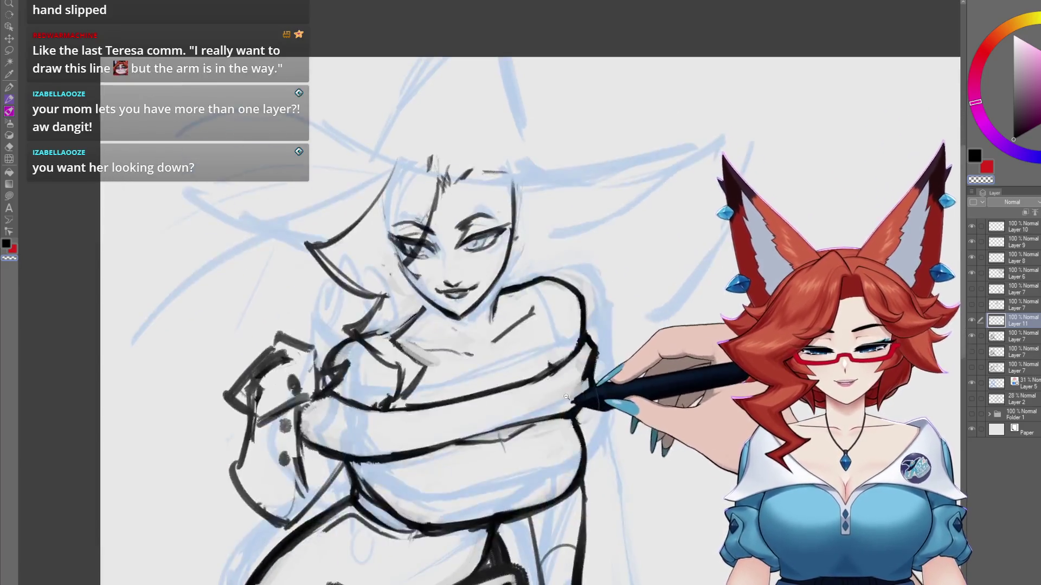
scroll(562, 430, down, 3)
drag(562, 429, 559, 429)
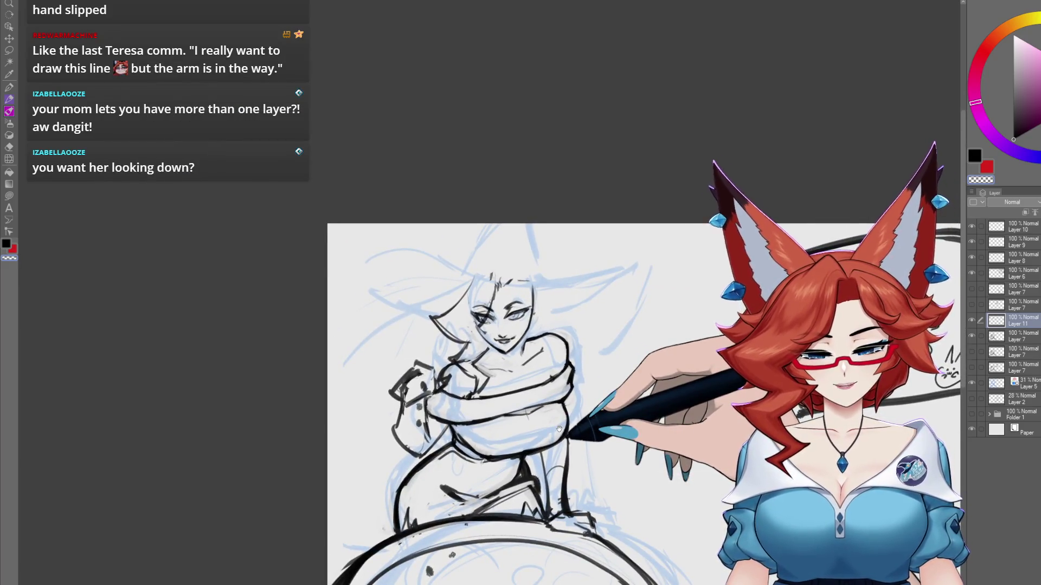
scroll(553, 417, up, 3)
scroll(546, 397, up, 2)
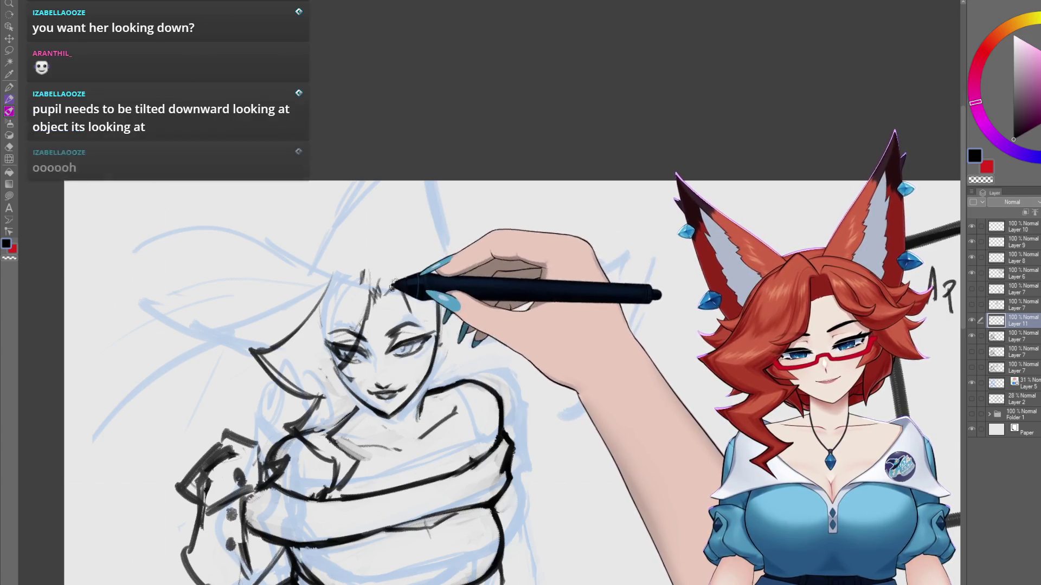
- Draw a rounded outline over the head, then undo it
drag(320, 263, 423, 255)
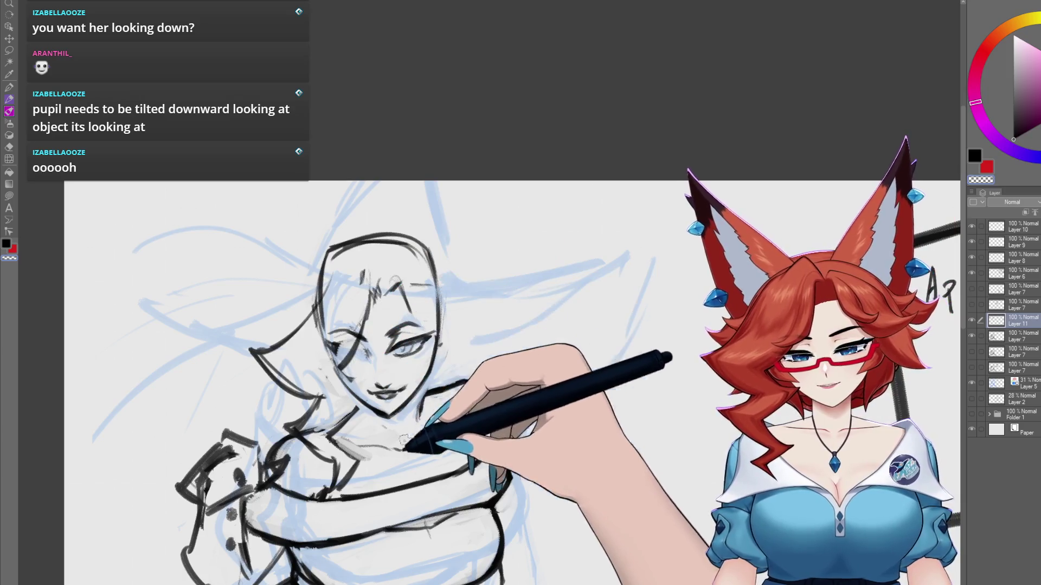
key(ctrl+z)
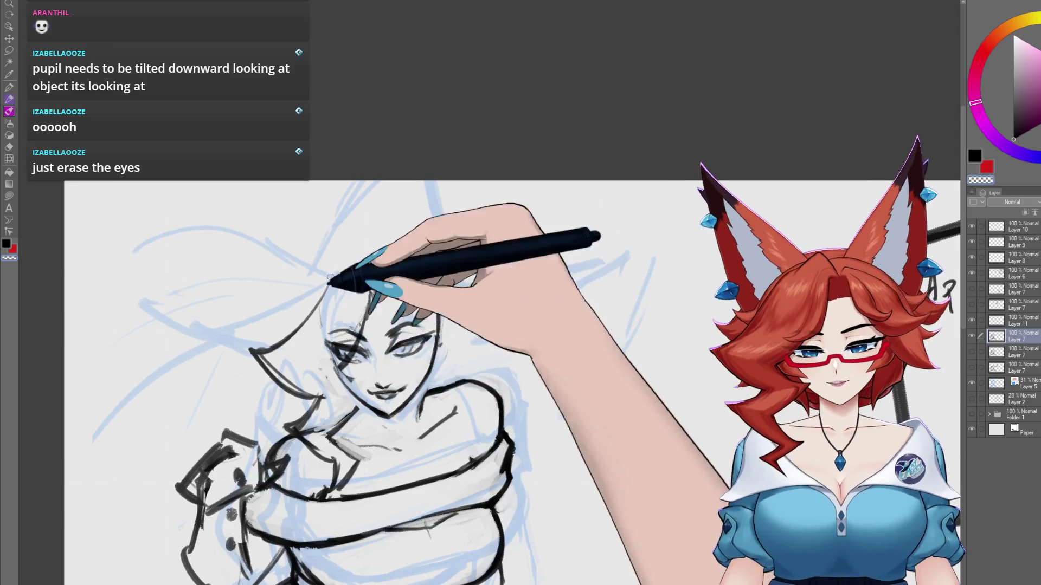
- Redraw the head-top arc with hair strands, a right eyebrow and one continuous bangs hairline
mouse_move(329, 264)
mouse_down()
mouse_move(321, 330)
mouse_move(337, 249)
mouse_up()
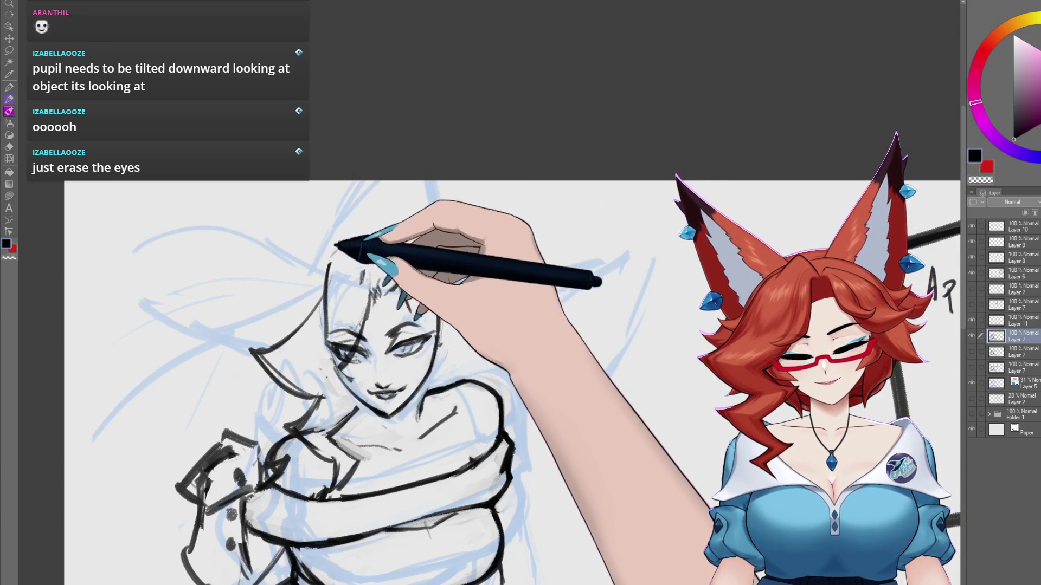
drag(439, 369, 442, 279)
mouse_move(347, 244)
mouse_down()
mouse_move(379, 237)
mouse_move(417, 252)
mouse_up()
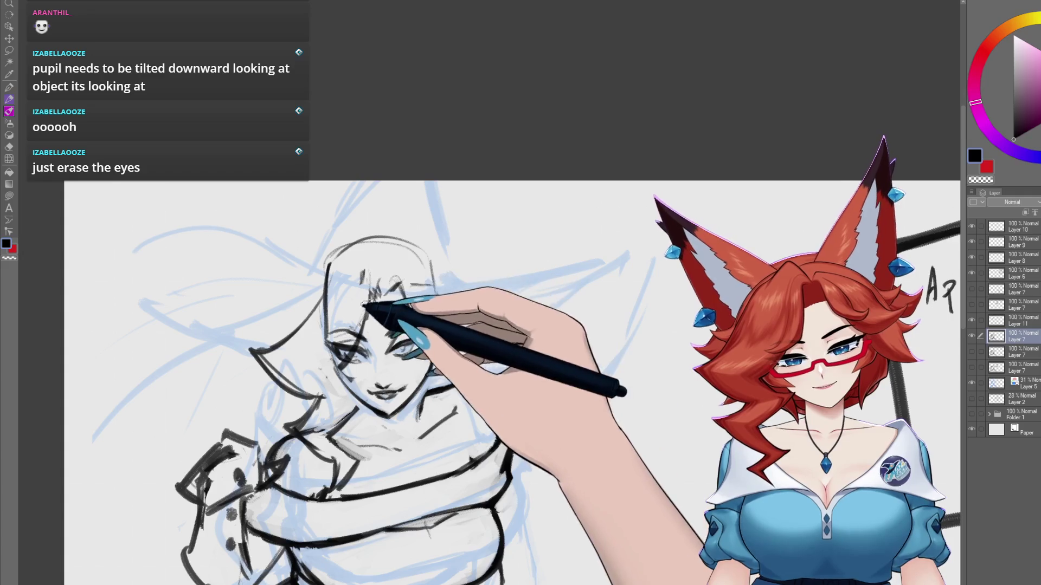
mouse_move(374, 308)
mouse_down()
mouse_move(410, 299)
mouse_move(442, 325)
mouse_move(328, 274)
mouse_move(349, 353)
mouse_move(339, 347)
mouse_move(372, 309)
mouse_move(341, 310)
mouse_move(348, 302)
mouse_move(325, 344)
mouse_move(336, 297)
mouse_move(333, 384)
mouse_move(337, 367)
mouse_move(418, 425)
mouse_up()
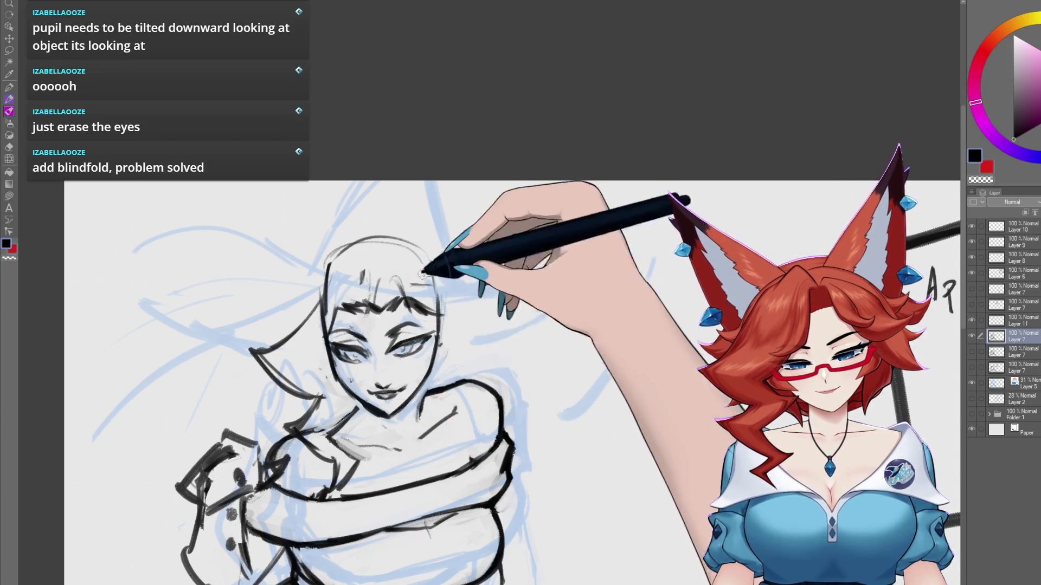
mouse_move(344, 353)
mouse_down()
mouse_move(330, 302)
mouse_move(335, 317)
mouse_up()
mouse_move(430, 295)
mouse_down()
mouse_move(379, 302)
mouse_move(399, 293)
mouse_move(424, 310)
mouse_up()
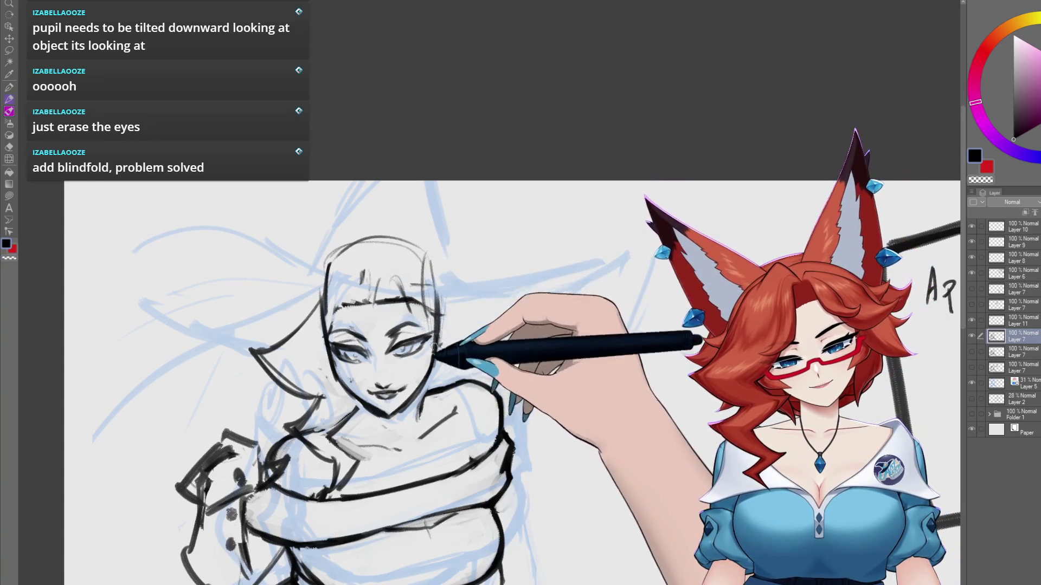
drag(418, 270, 318, 278)
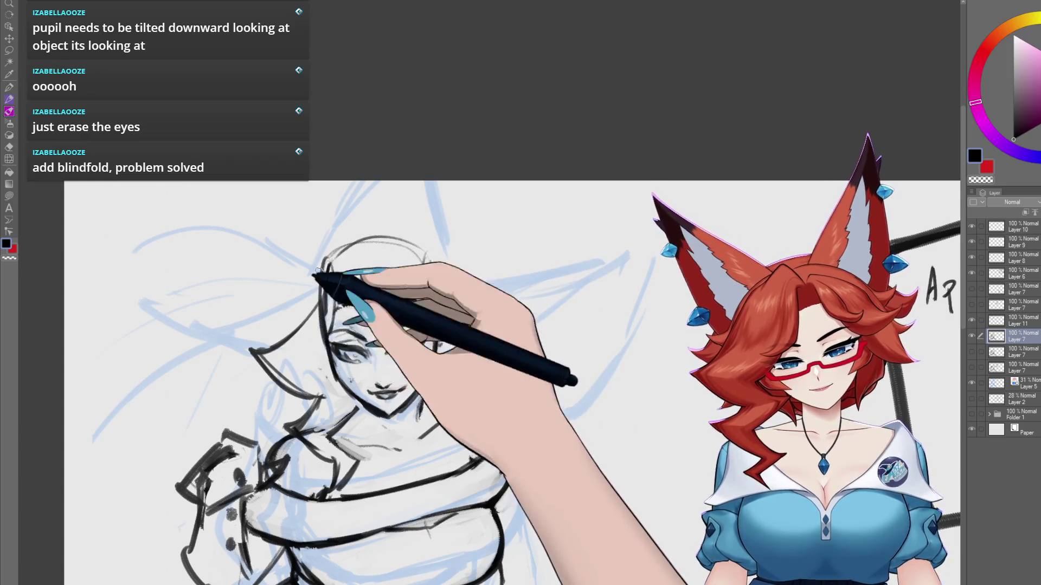
drag(473, 296, 488, 298)
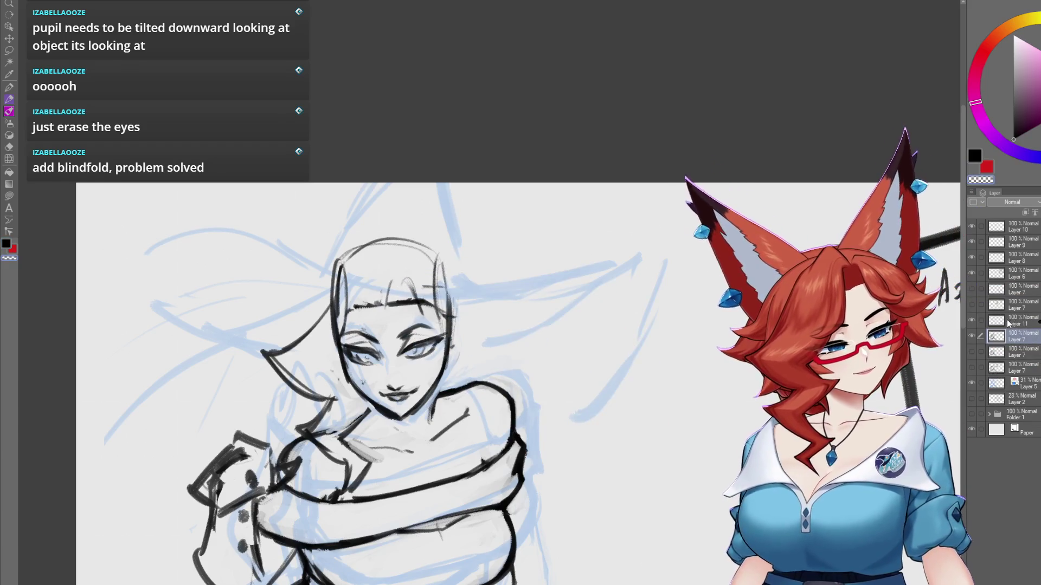
click(972, 321)
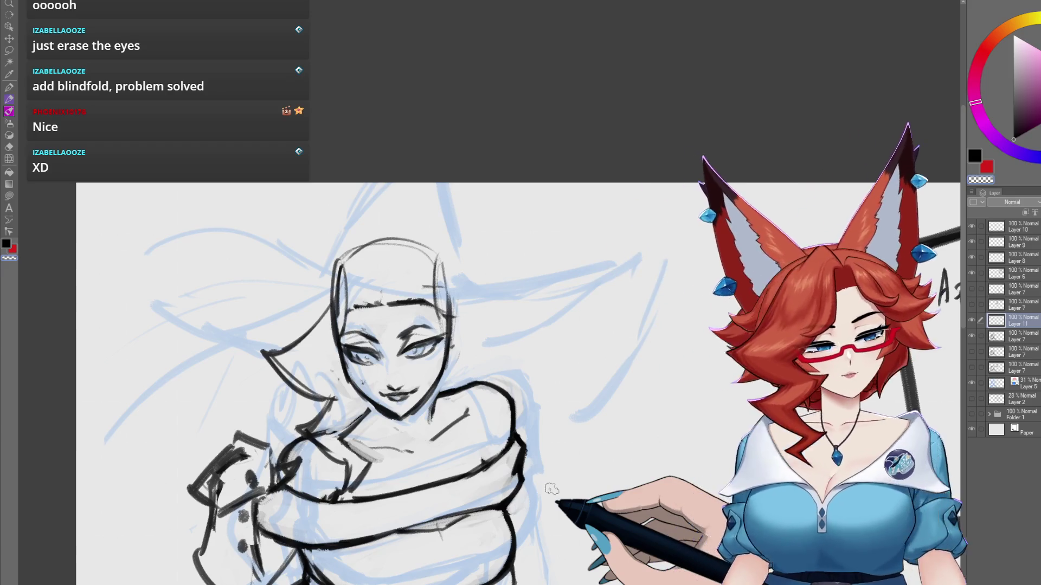
- Hide Layer 11 so the face's eyes, nose and mouth disappear
click(971, 321)
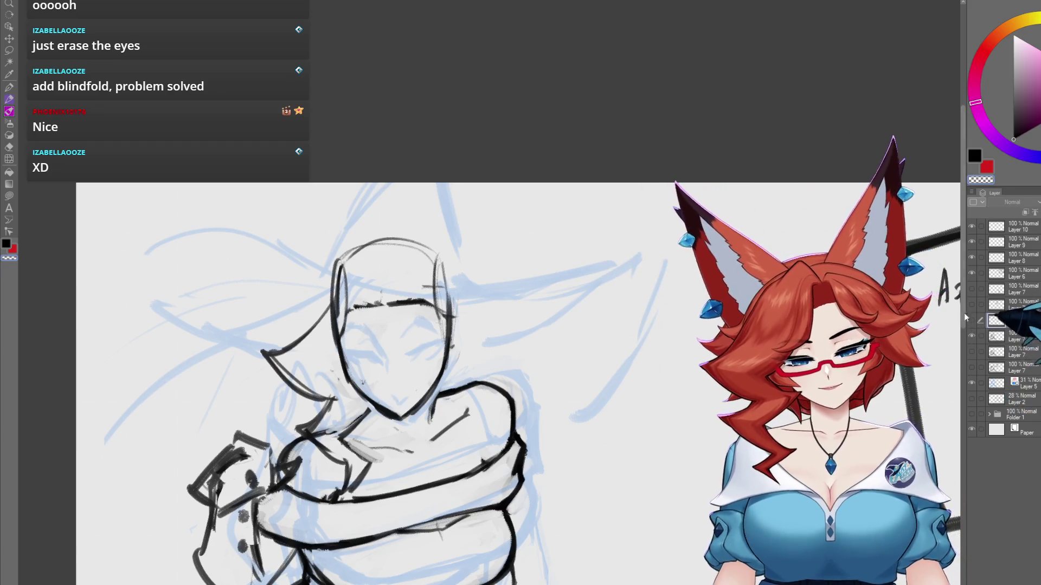
- Toggle the black linework to compare, then erase old neck and shoulder strokes on Layer 7
click(970, 336)
click(971, 336)
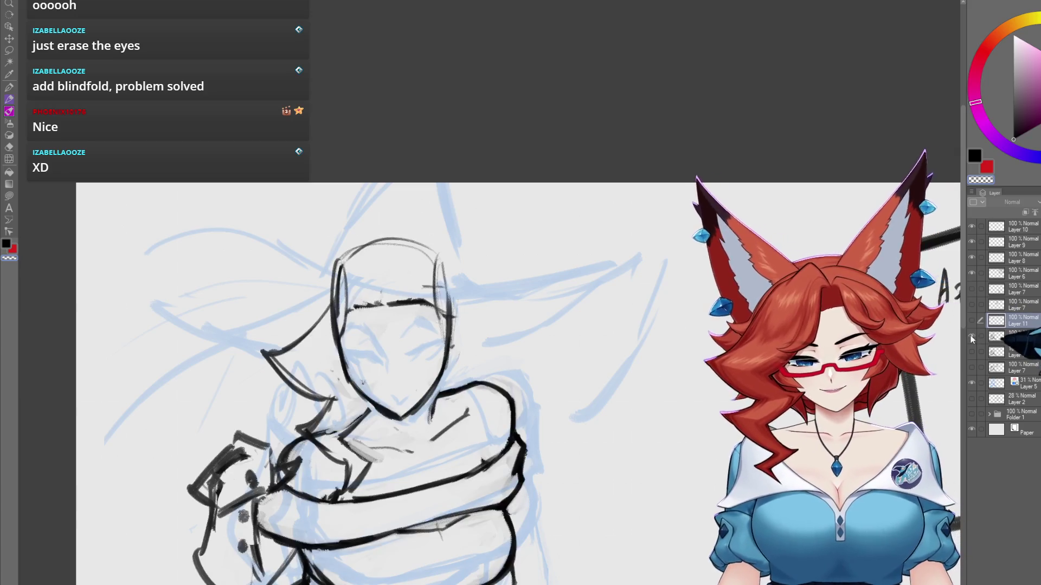
click(1028, 339)
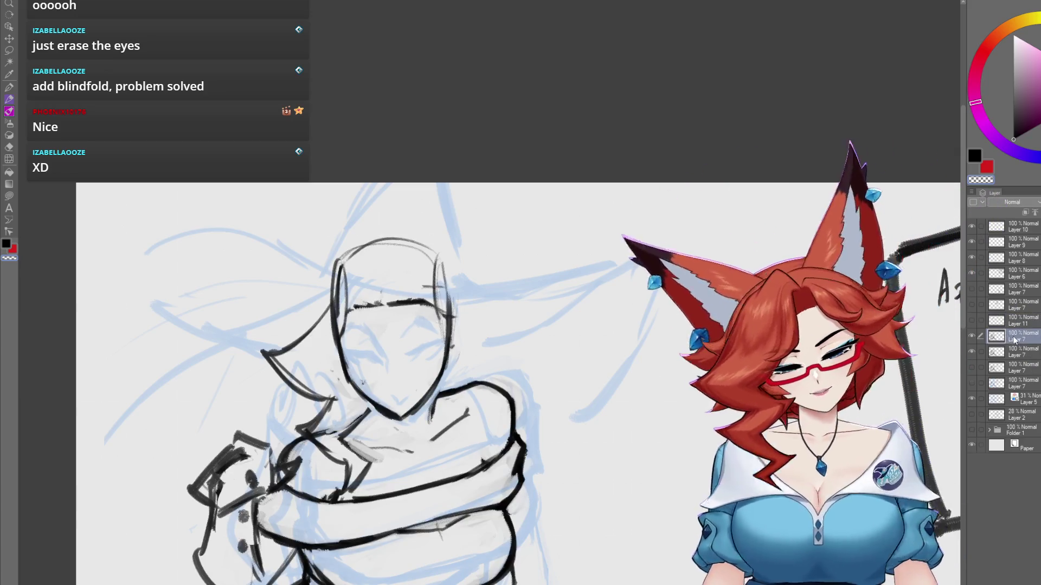
drag(608, 395, 635, 365)
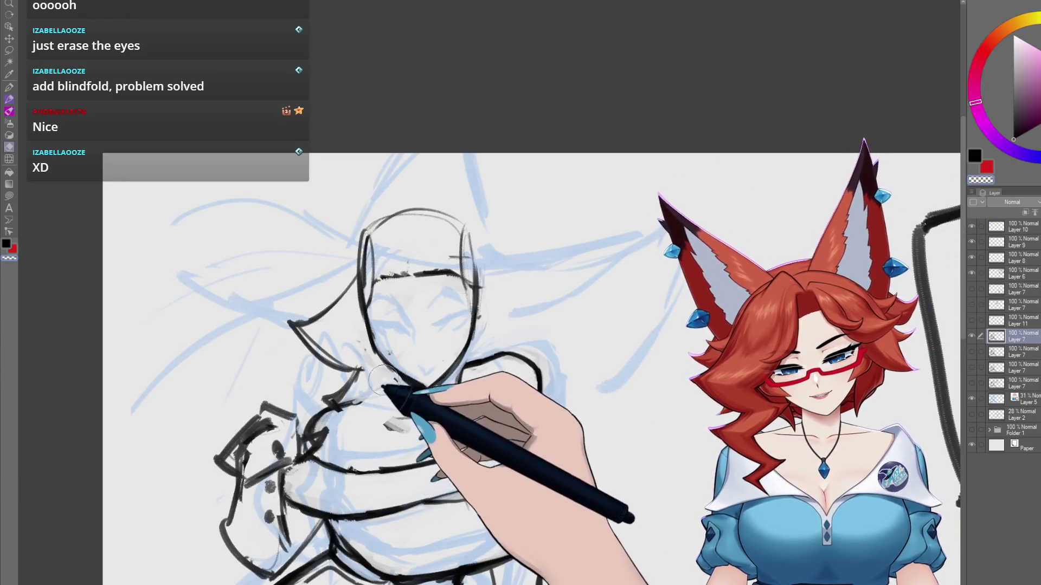
mouse_move(307, 360)
mouse_down()
mouse_move(347, 271)
mouse_move(393, 382)
mouse_move(384, 366)
mouse_move(439, 373)
mouse_move(348, 293)
mouse_move(326, 320)
mouse_move(358, 303)
mouse_move(374, 350)
mouse_up()
- Draw a new curved head outline over the blue sketch
drag(499, 429, 511, 385)
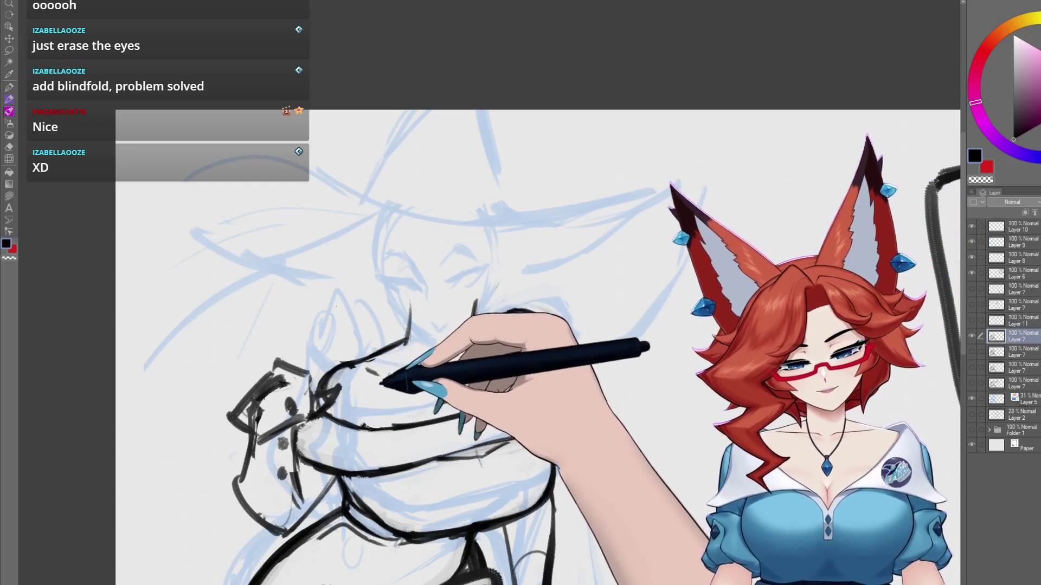
drag(504, 326, 446, 350)
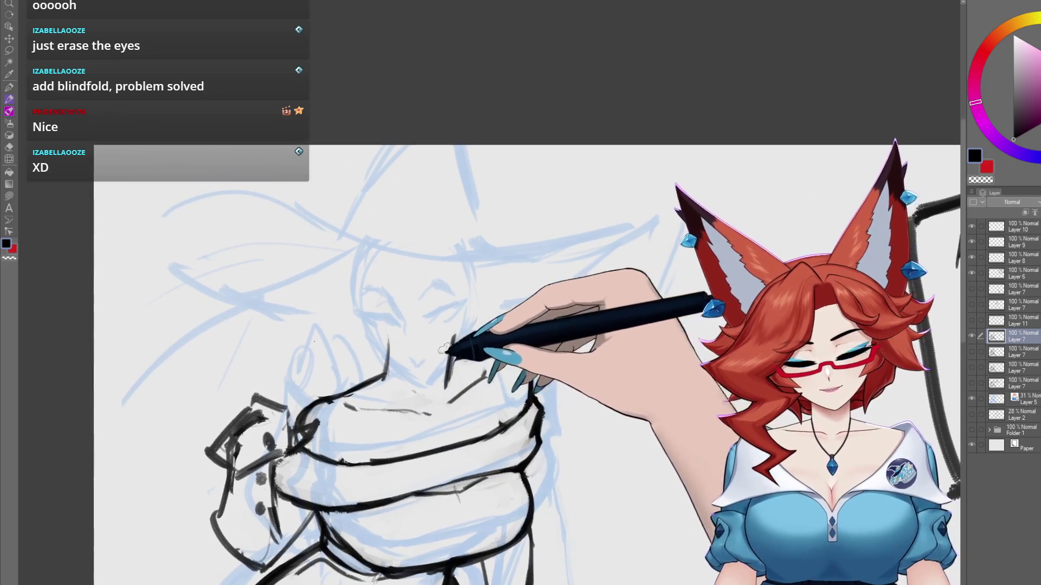
mouse_move(384, 325)
mouse_down()
mouse_move(372, 302)
mouse_move(428, 221)
mouse_move(476, 273)
mouse_up()
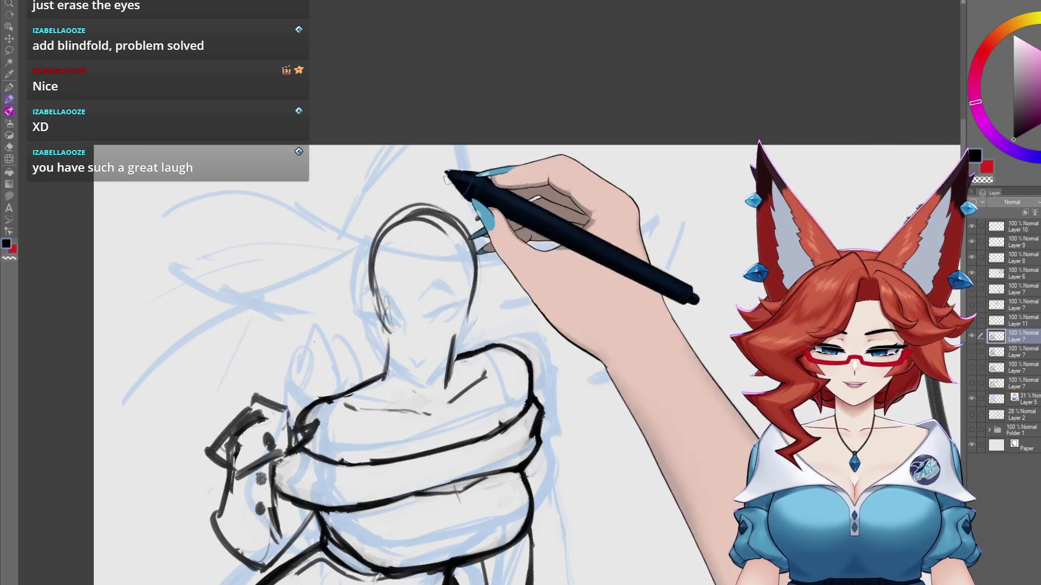
- Draw a vertical centre construction line through the head
scroll(536, 499, down, 5)
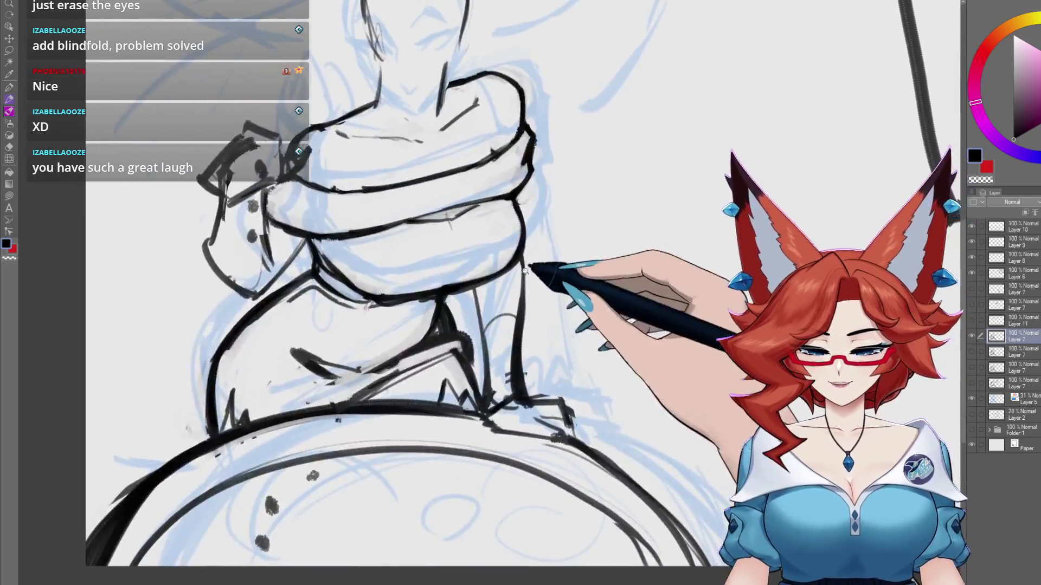
scroll(524, 269, down, 3)
scroll(516, 341, up, 4)
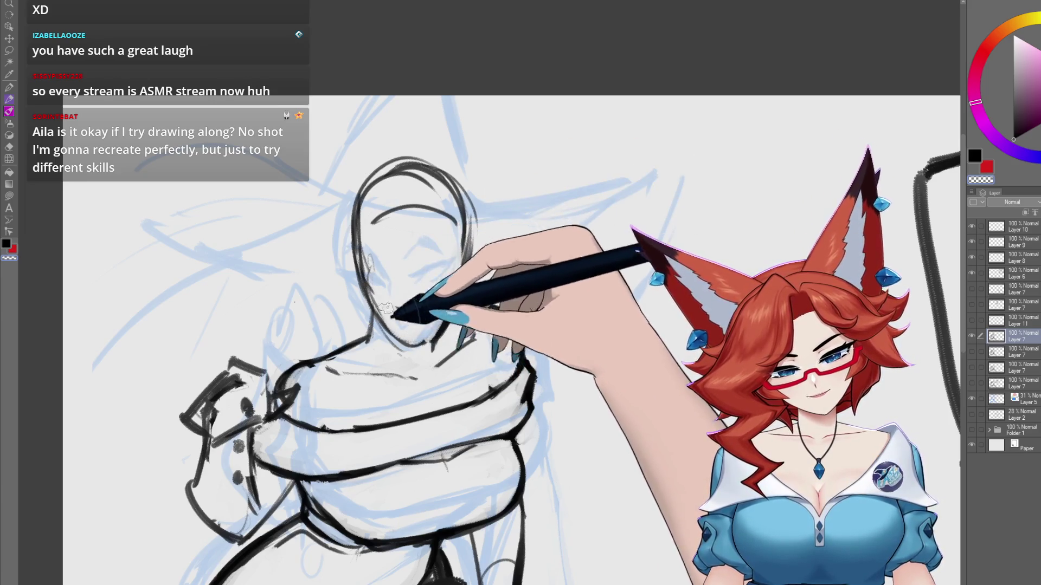
drag(415, 169, 415, 220)
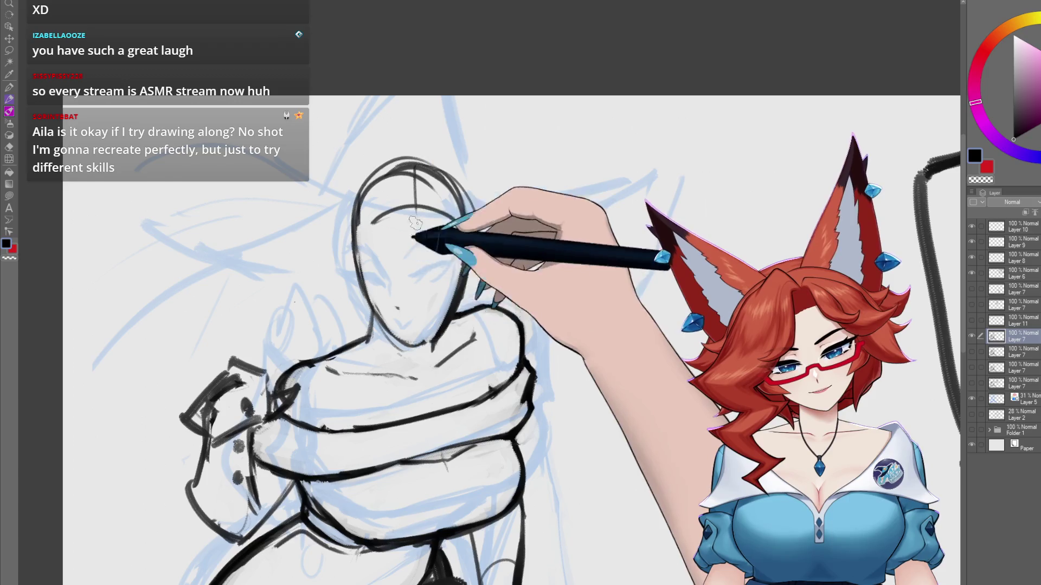
- Add a new empty Layer 12 on top and select it
scroll(405, 274, down, 5)
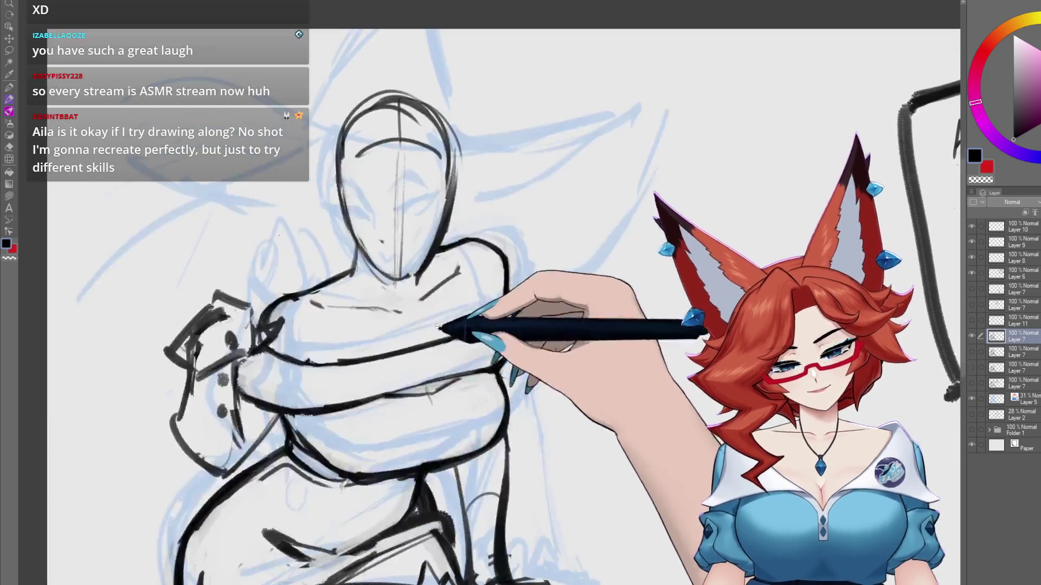
scroll(437, 282, up, 5)
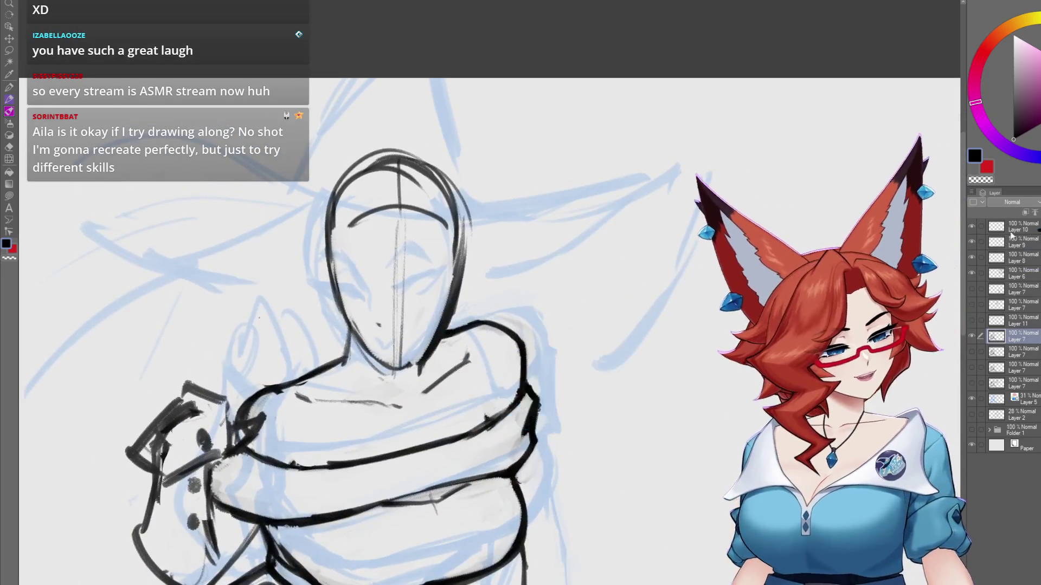
click(1025, 212)
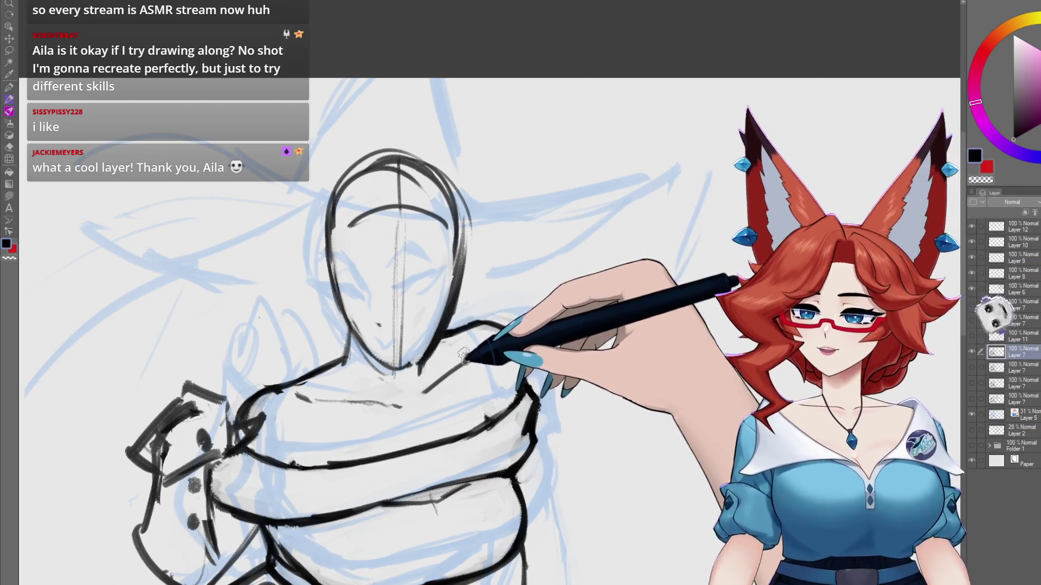
click(987, 226)
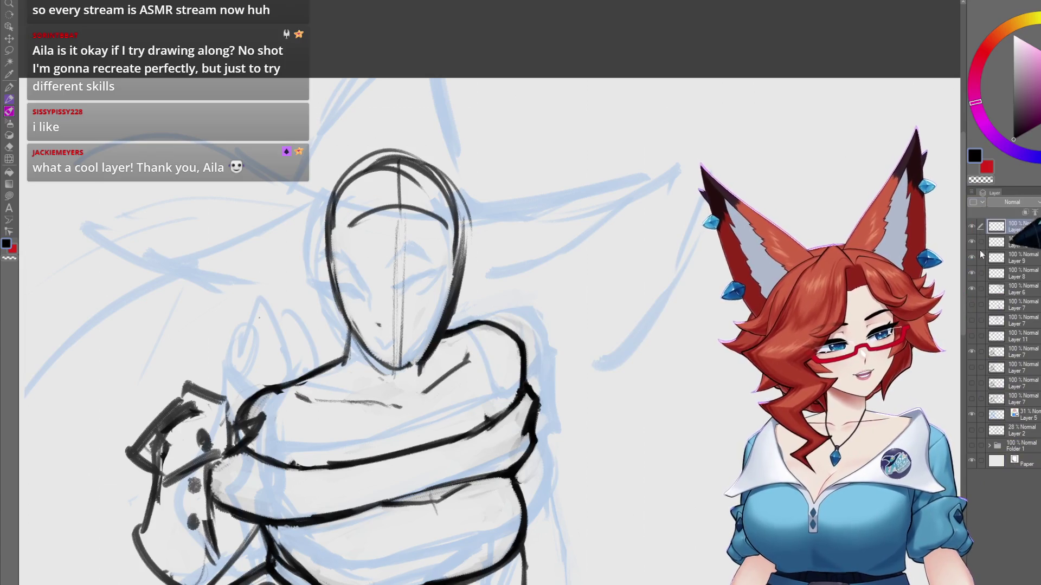
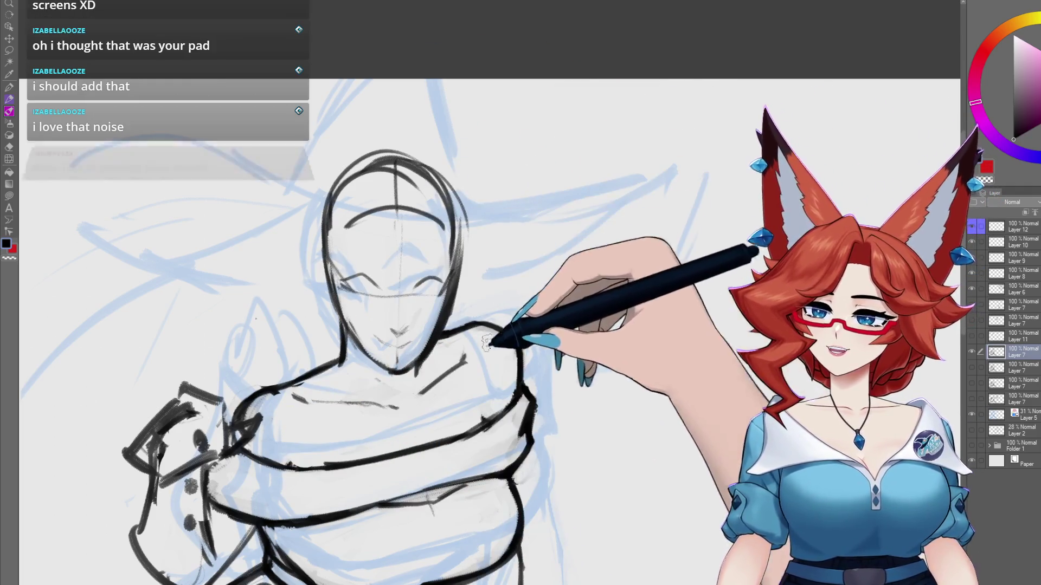
- Ink a firm shoulder line at the wrapped collar, then zoom in closer on the figure
drag(466, 356, 419, 393)
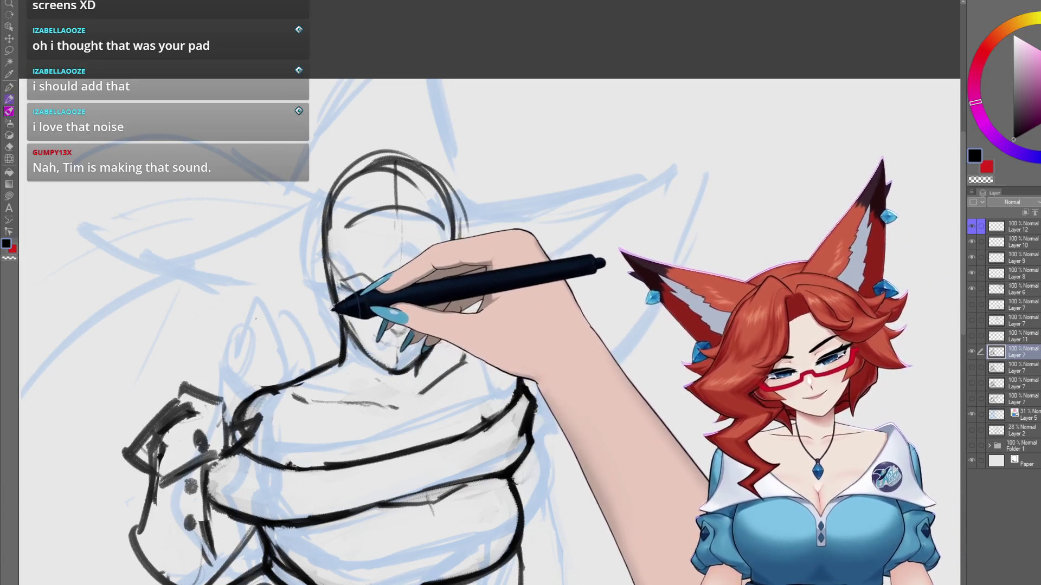
key(ctrl+plus)
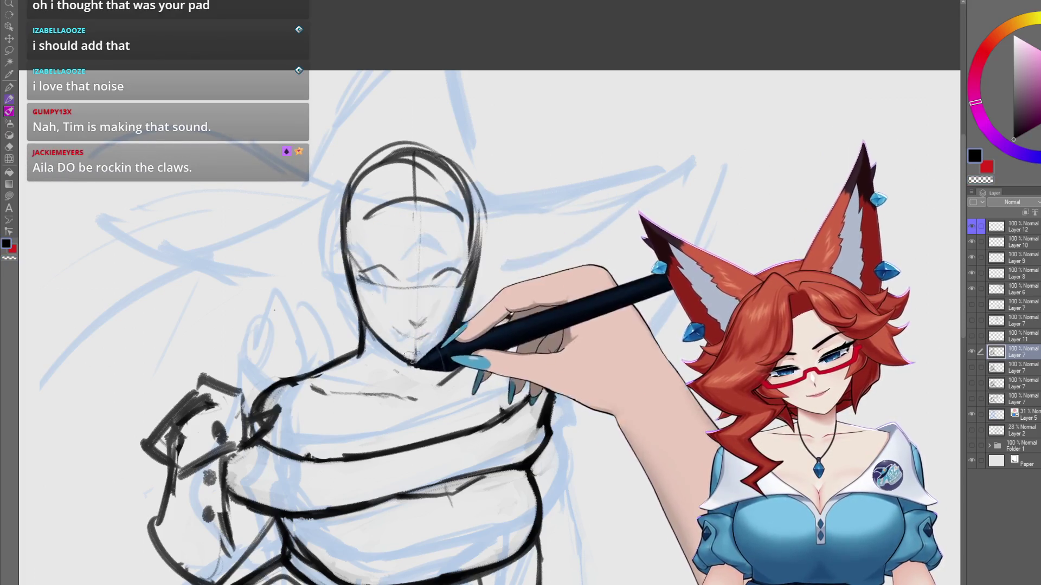
key(ctrl+plus)
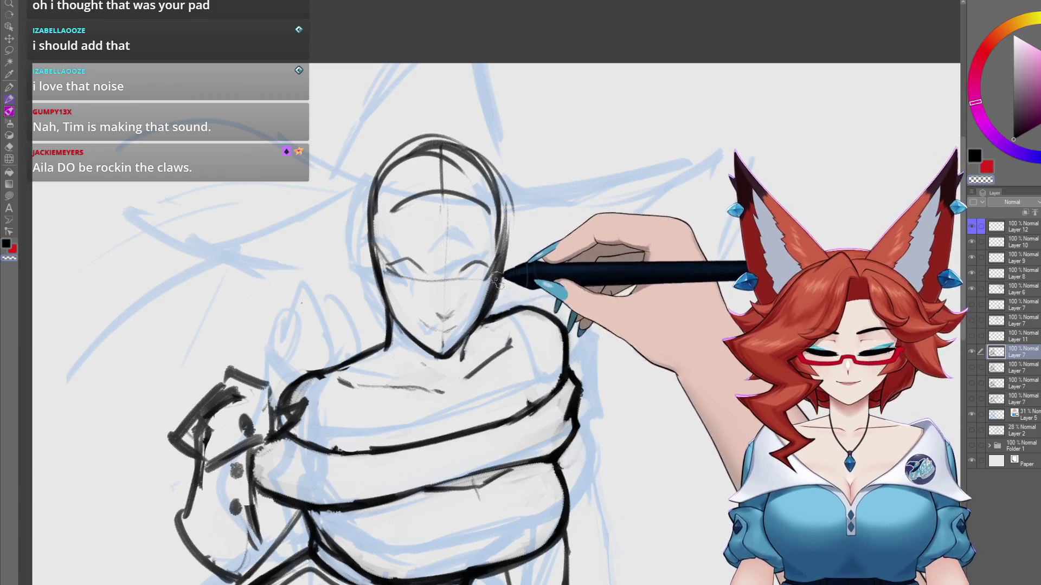
scroll(492, 235, up, 1)
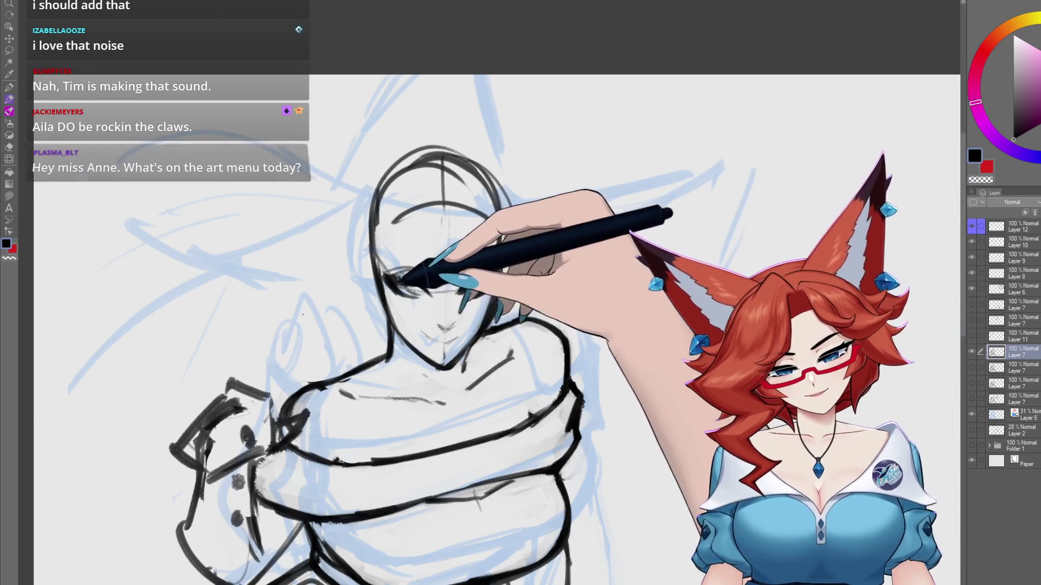
drag(415, 292, 394, 313)
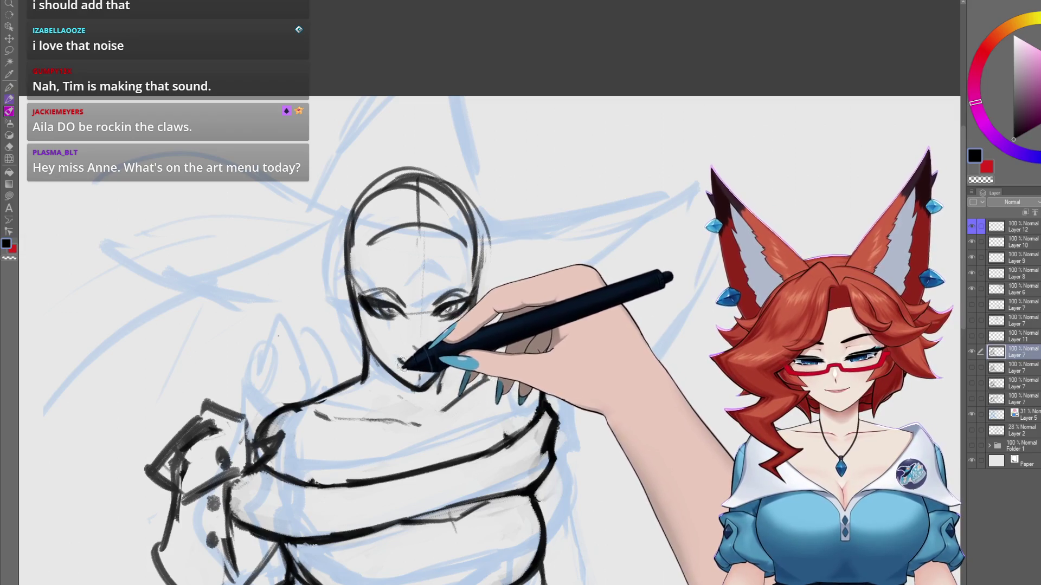
- Ink the face's left eye, briefly zoom out to check the composition, then reframe the full figure
drag(498, 332, 514, 311)
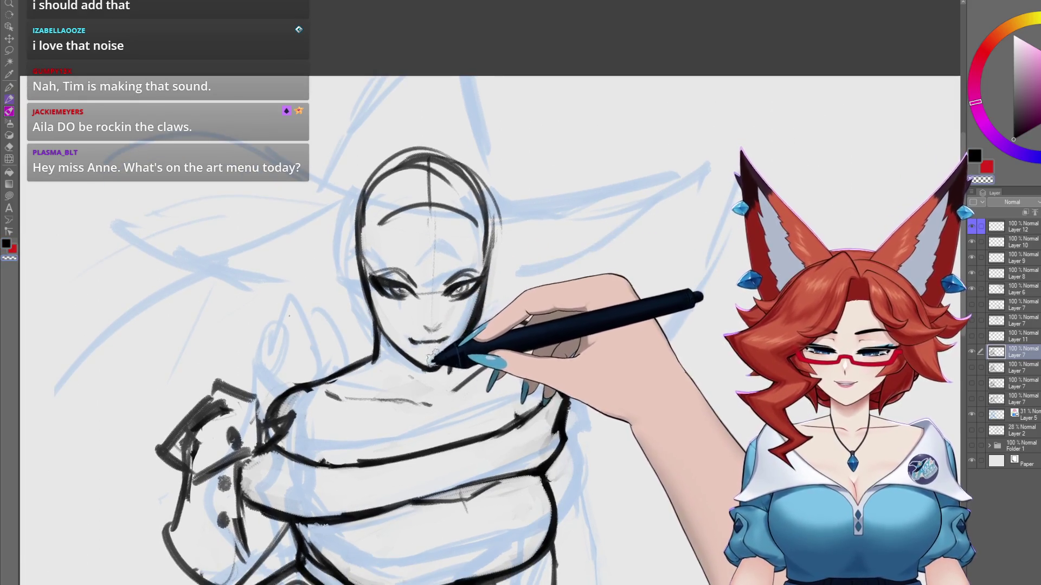
drag(389, 267, 380, 279)
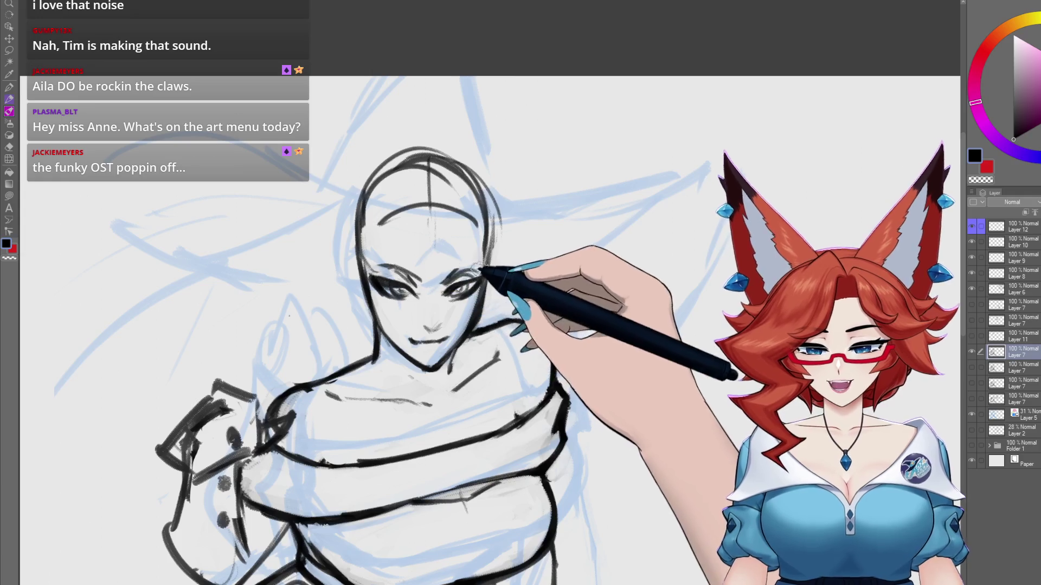
key(ctrl+minus)
key(ctrl+minus)
key(ctrl+minus)
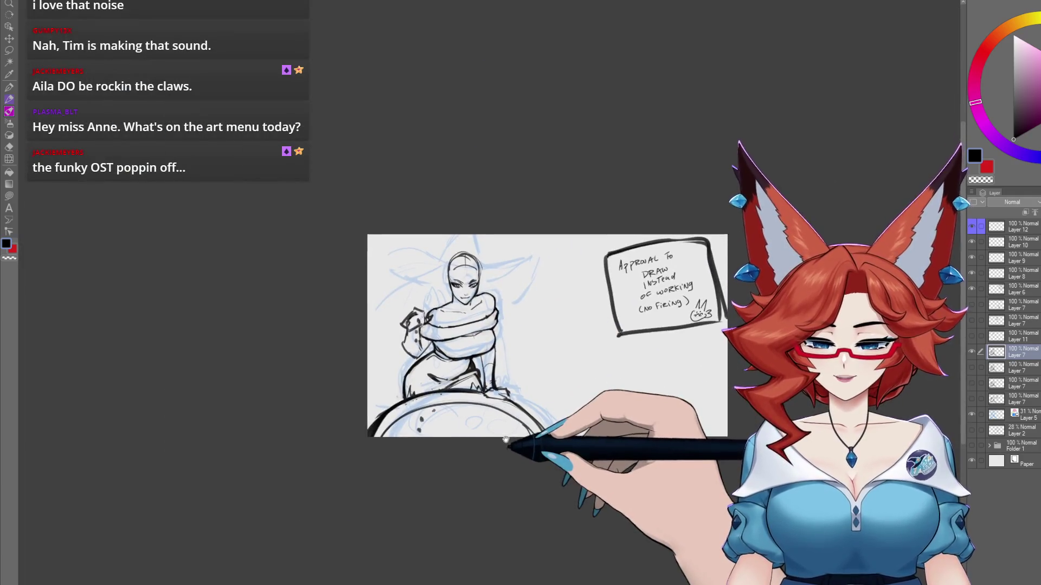
key(ctrl+plus)
key(ctrl+plus)
key(ctrl+plus)
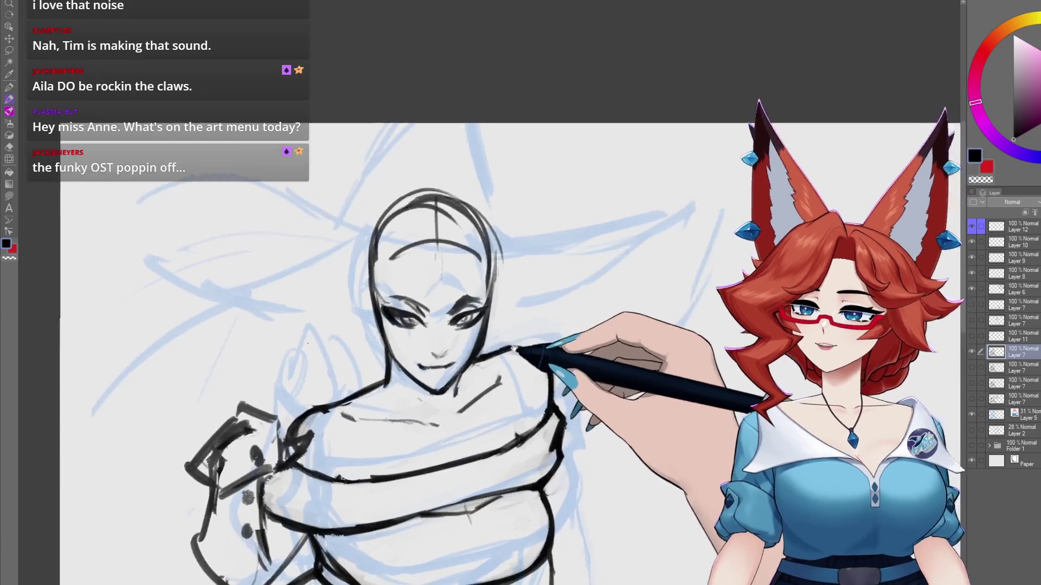
scroll(514, 347, up, 1)
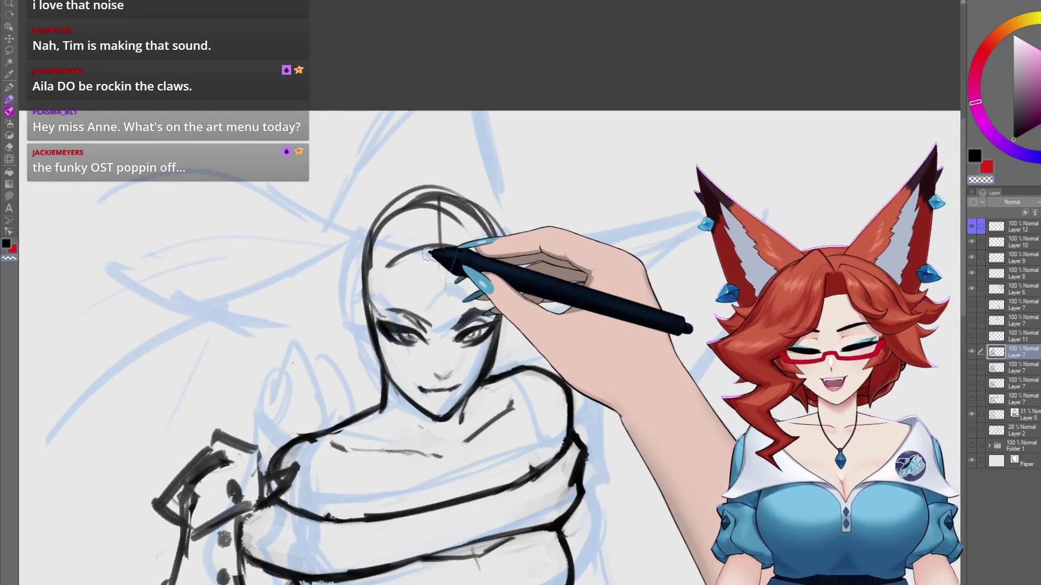
drag(441, 269, 469, 271)
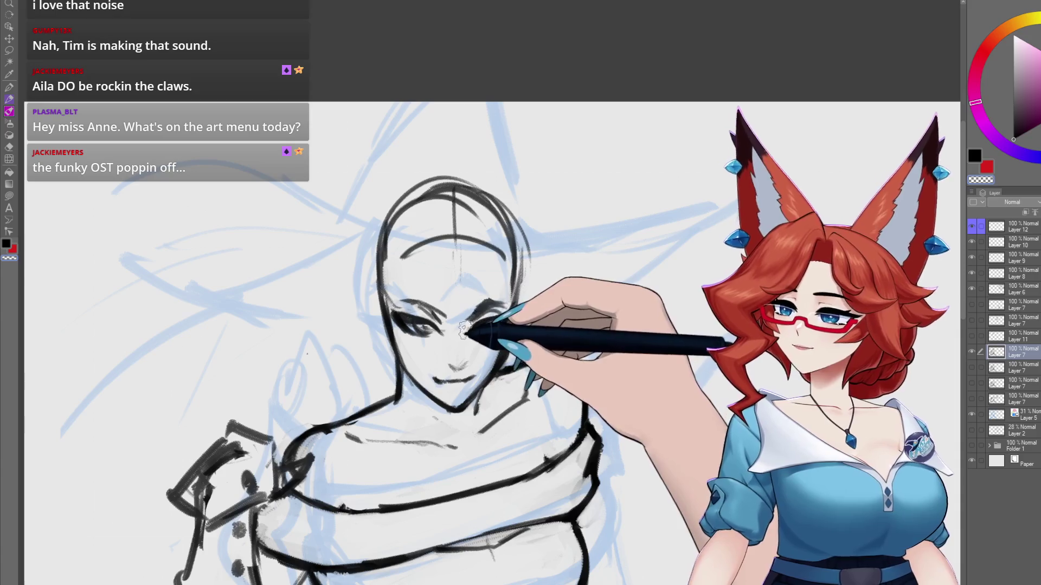
drag(459, 332, 422, 262)
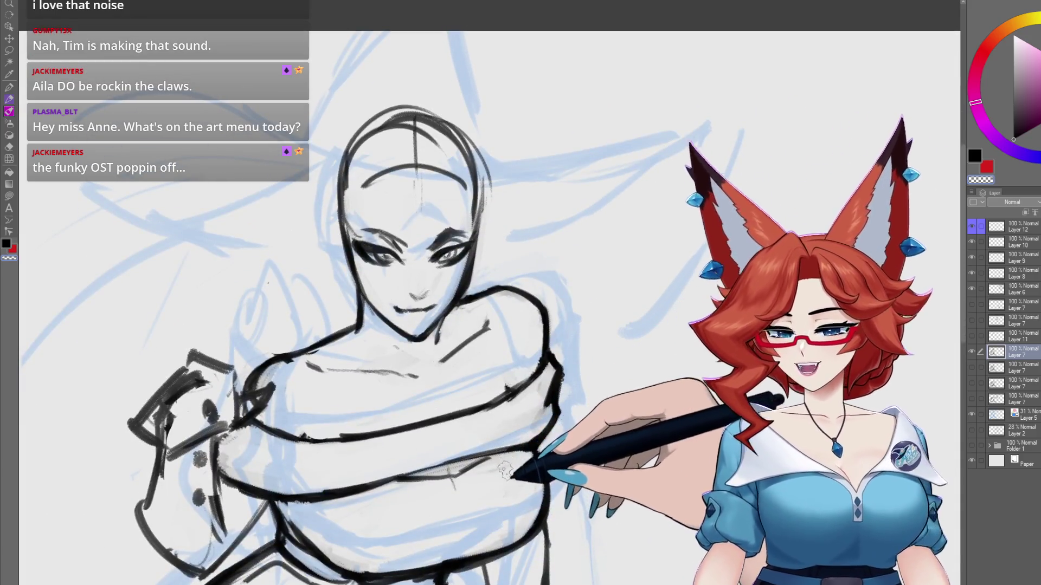
scroll(501, 442, down, 3)
mouse_move(502, 449)
mouse_down()
mouse_move(471, 369)
mouse_move(466, 439)
mouse_move(477, 433)
mouse_move(442, 382)
mouse_up()
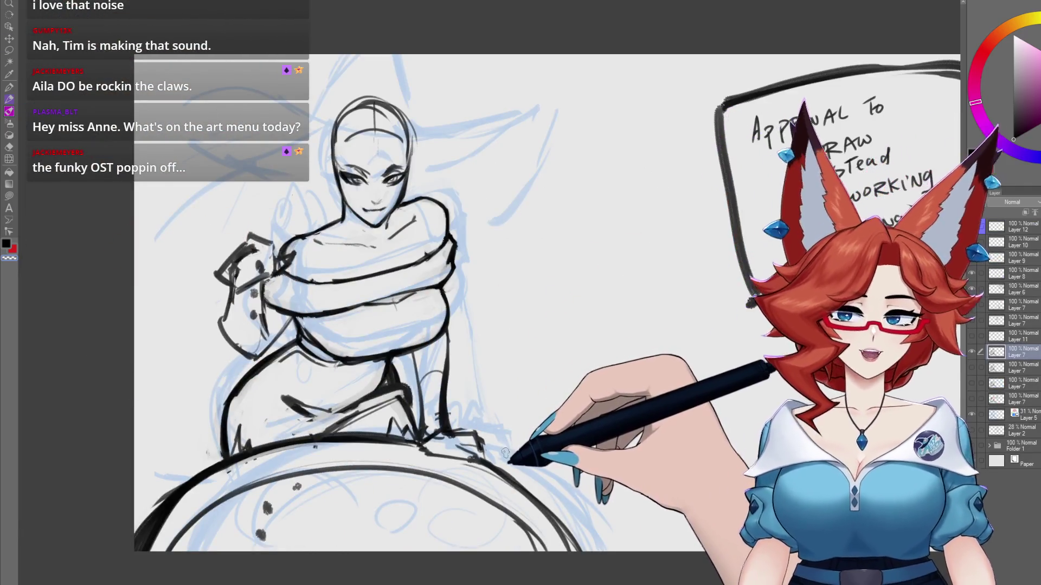
- Zoom in, lasso the face to adjust it, deselect, and switch to Layer 7 below
scroll(501, 401, up, 3)
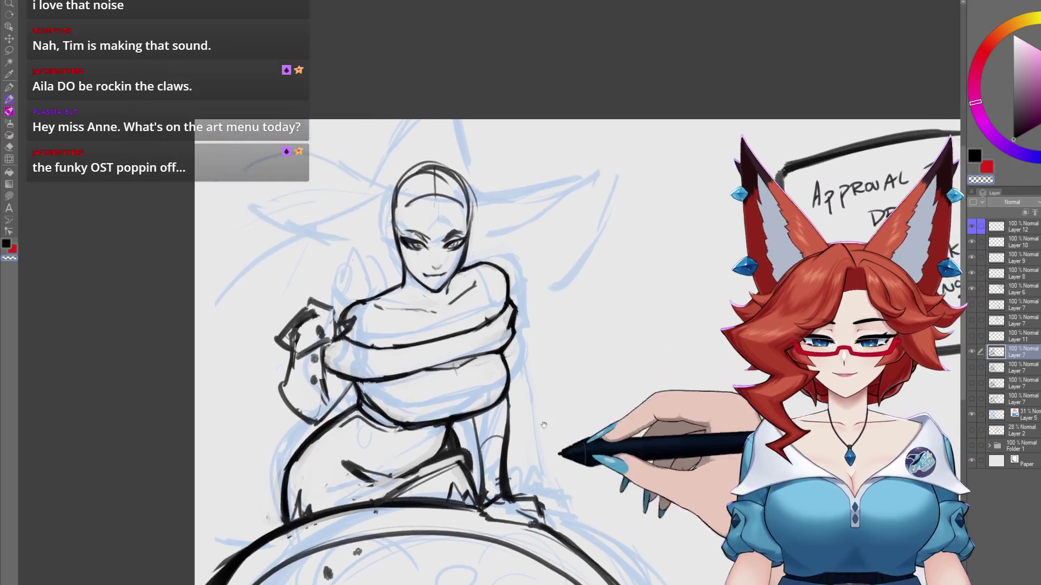
scroll(463, 321, up, 2)
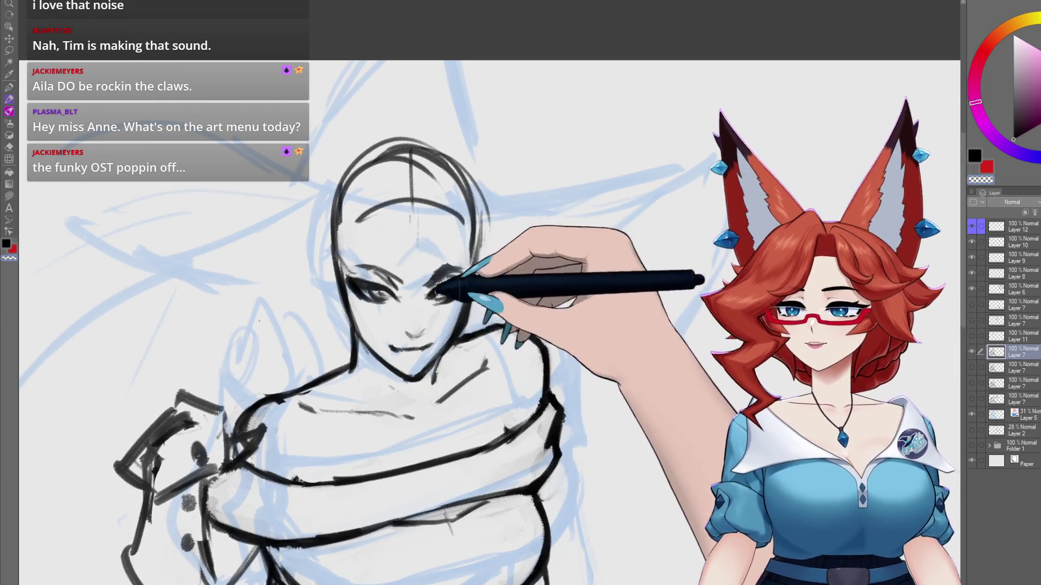
scroll(539, 308, up, 1)
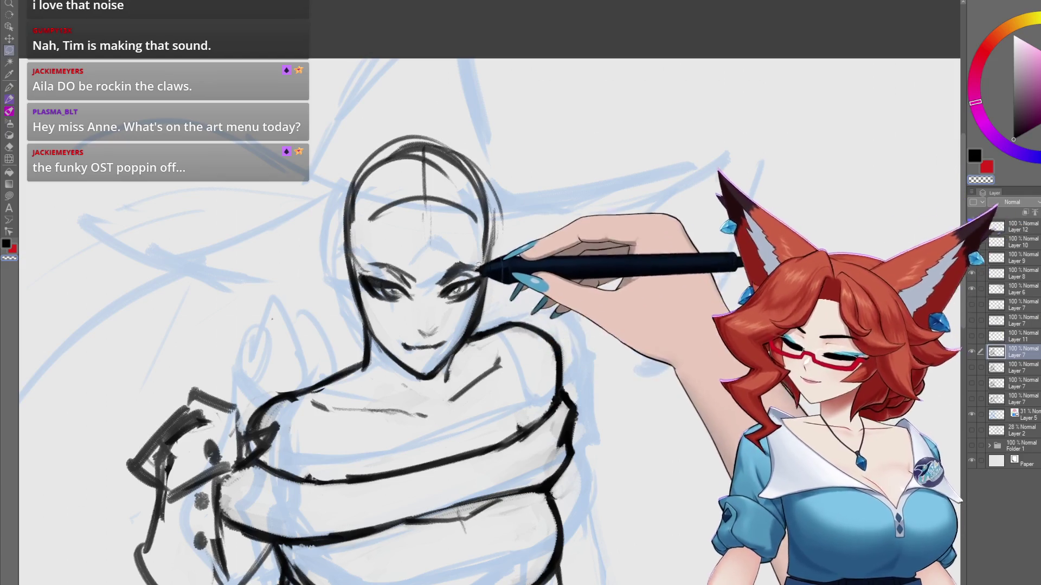
mouse_move(484, 279)
mouse_down()
mouse_move(477, 347)
mouse_move(396, 347)
mouse_move(360, 271)
mouse_move(423, 242)
mouse_up()
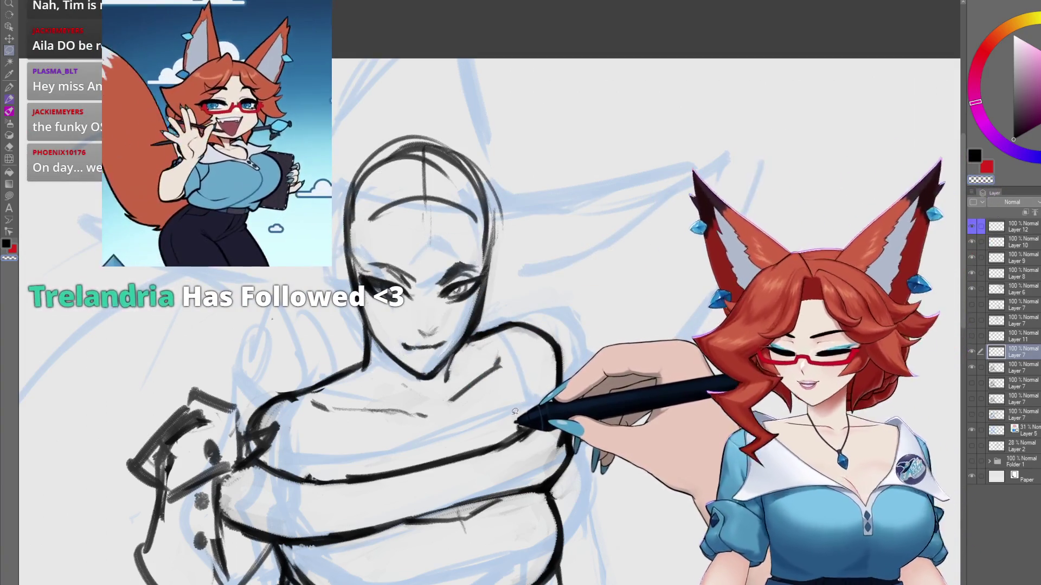
key(ctrl+d)
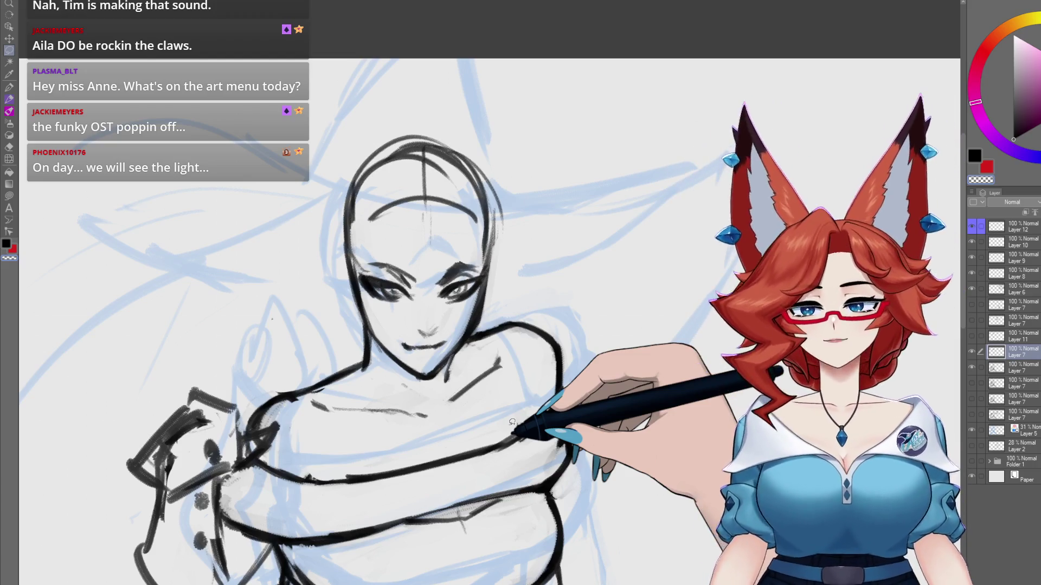
key(alt+bracketleft)
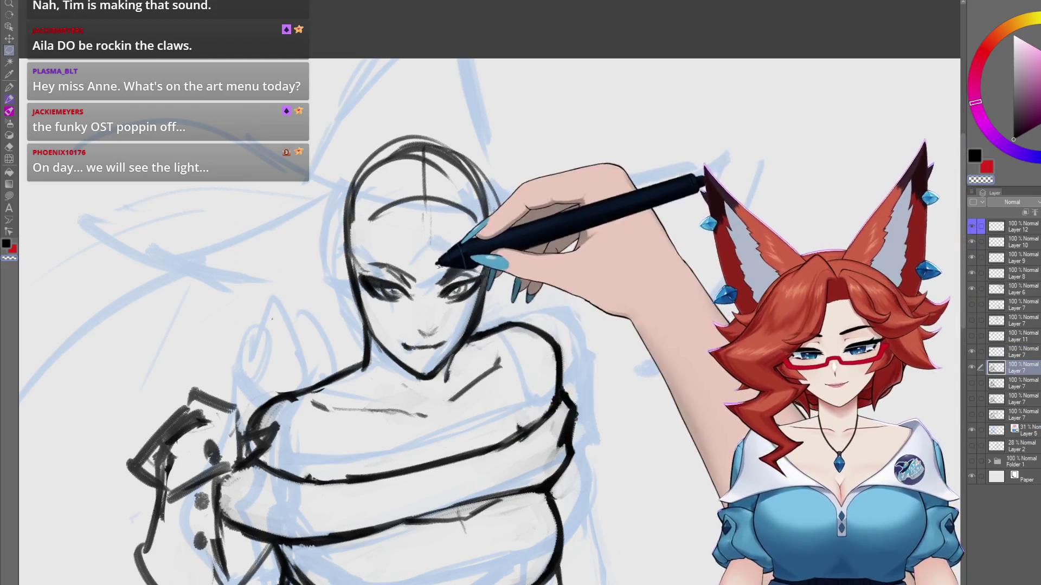
scroll(428, 227, up, 1)
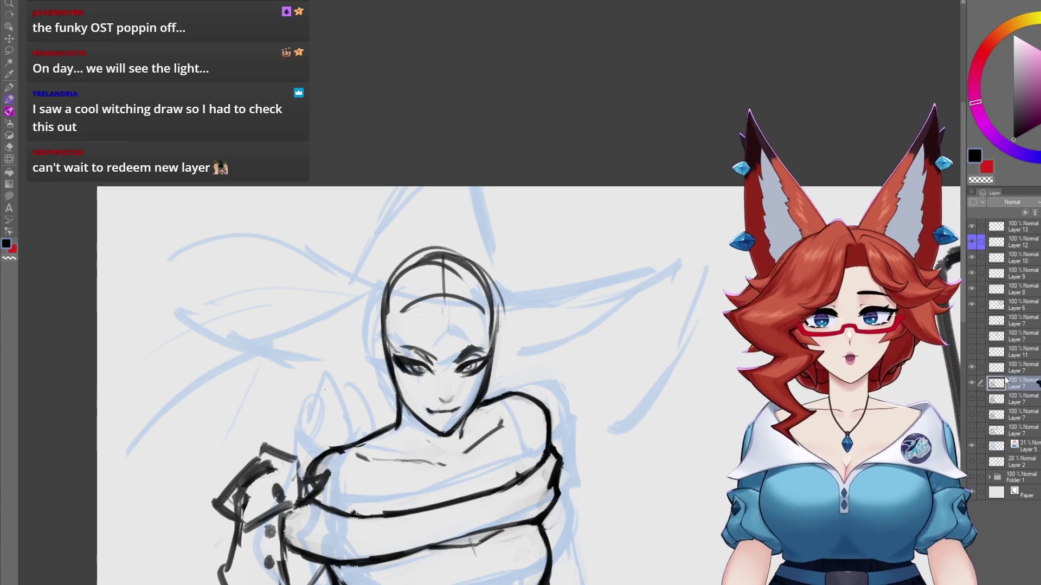
- Pan the view left to make room for strokes sweeping out from the head
mouse_move(543, 398)
mouse_down()
mouse_move(517, 396)
mouse_move(525, 372)
mouse_move(540, 370)
mouse_move(486, 347)
mouse_up()
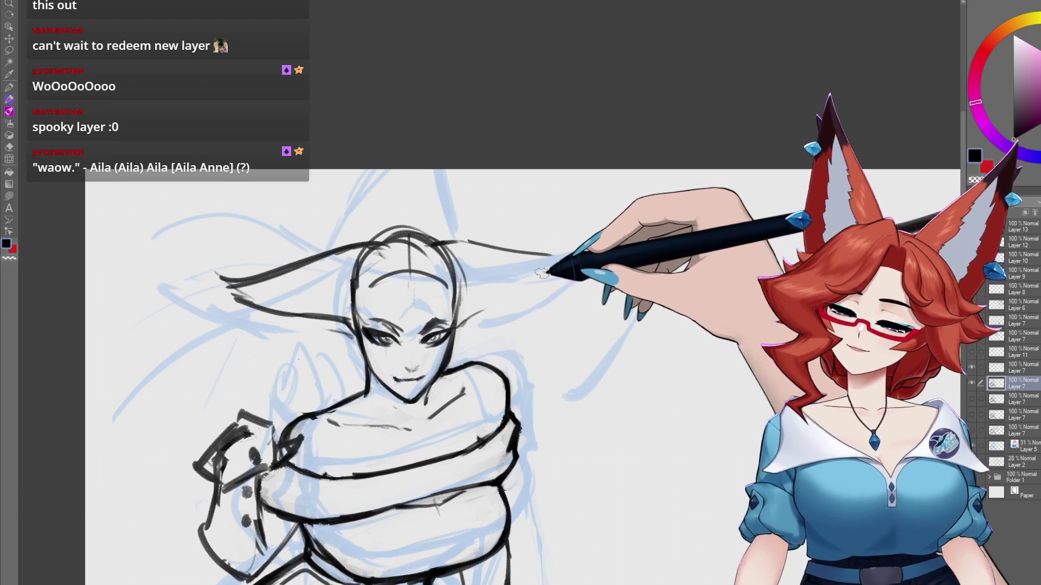
- Draw a sweeping line out from the head, then zoom in on the face for refining
mouse_move(471, 323)
mouse_down()
mouse_move(530, 290)
mouse_move(541, 262)
mouse_up()
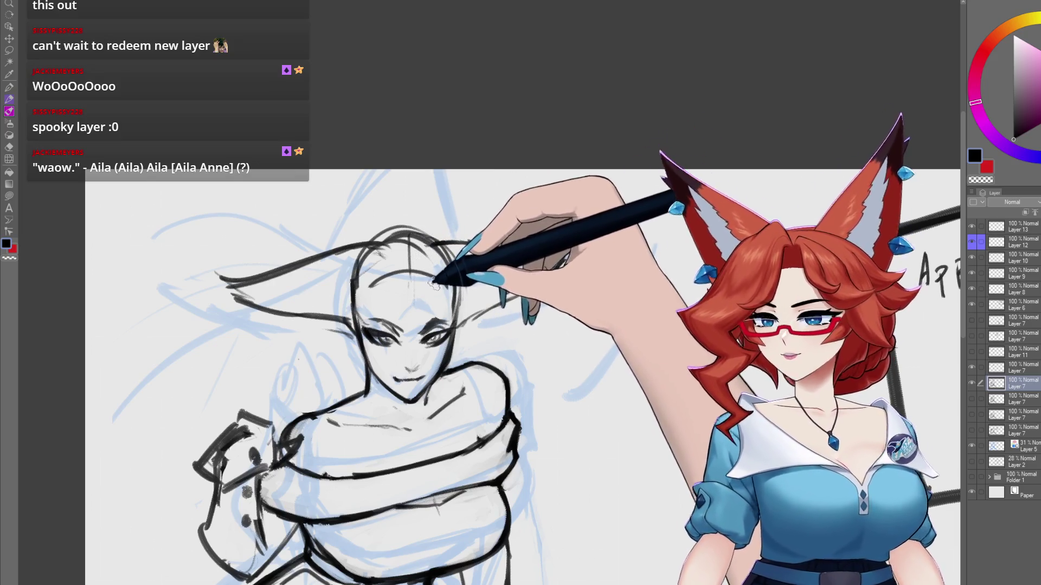
drag(434, 296, 449, 306)
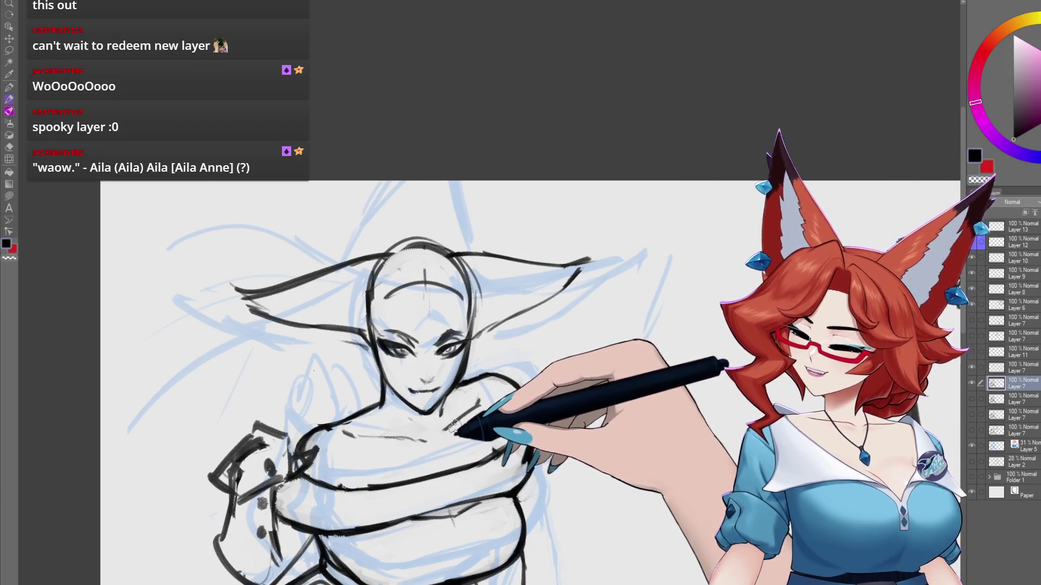
drag(451, 303, 414, 284)
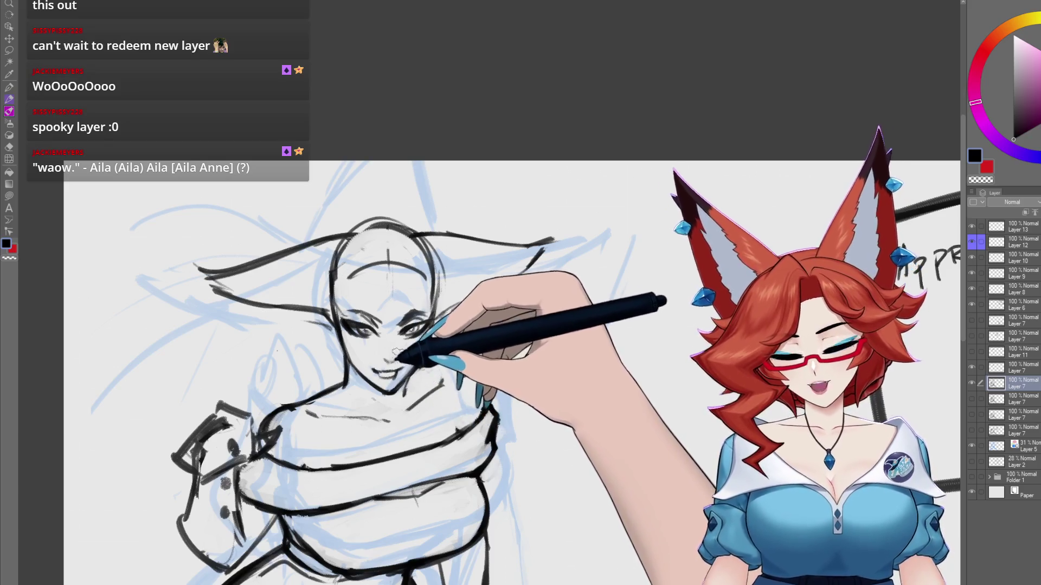
scroll(386, 362, up, 2)
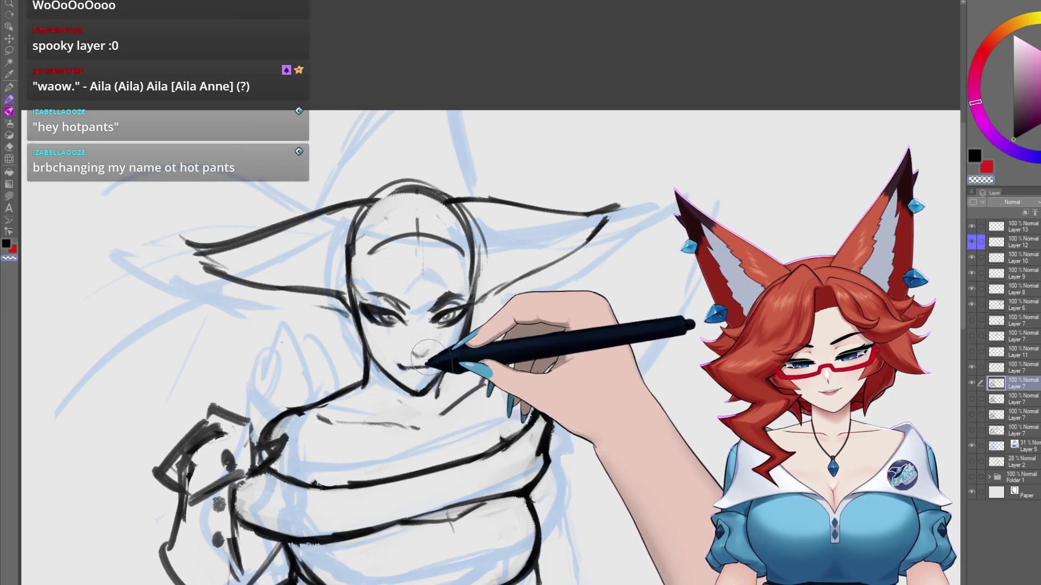
scroll(433, 374, up, 1)
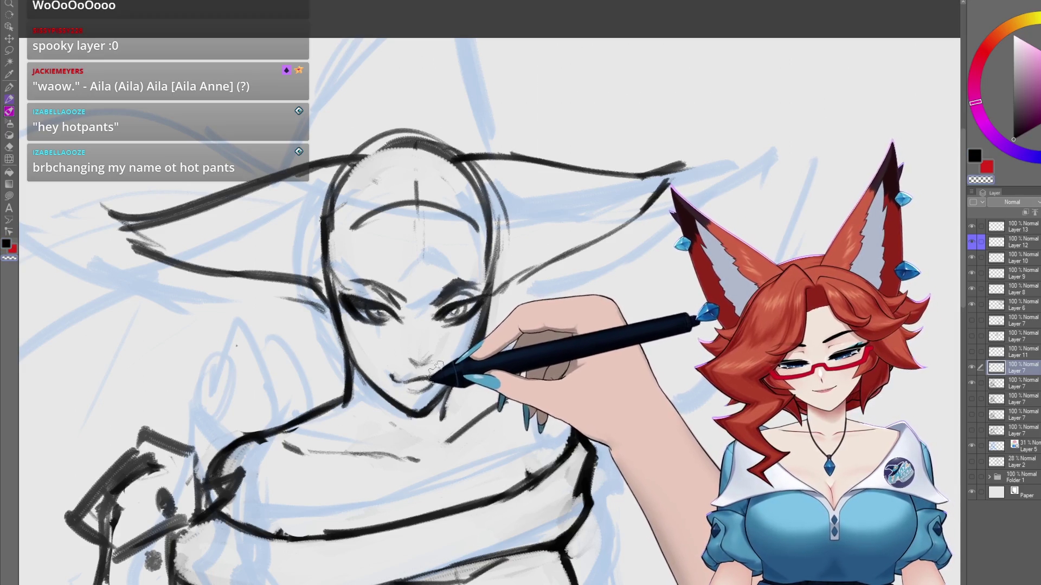
mouse_move(386, 389)
mouse_down()
mouse_move(393, 355)
mouse_move(545, 477)
mouse_move(499, 463)
mouse_move(522, 463)
mouse_move(510, 474)
mouse_up()
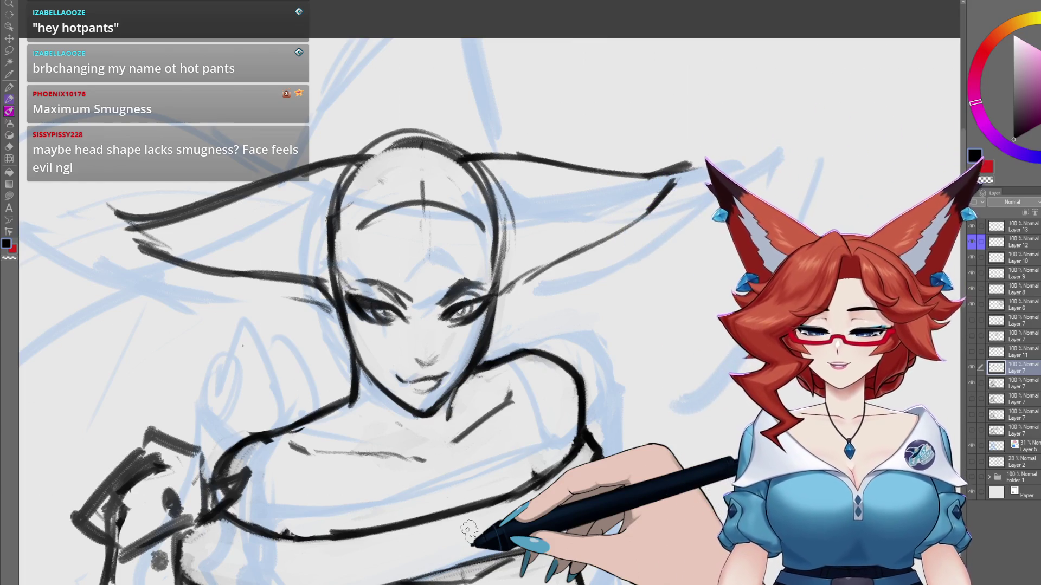
scroll(470, 531, down, 5)
drag(566, 424, 556, 440)
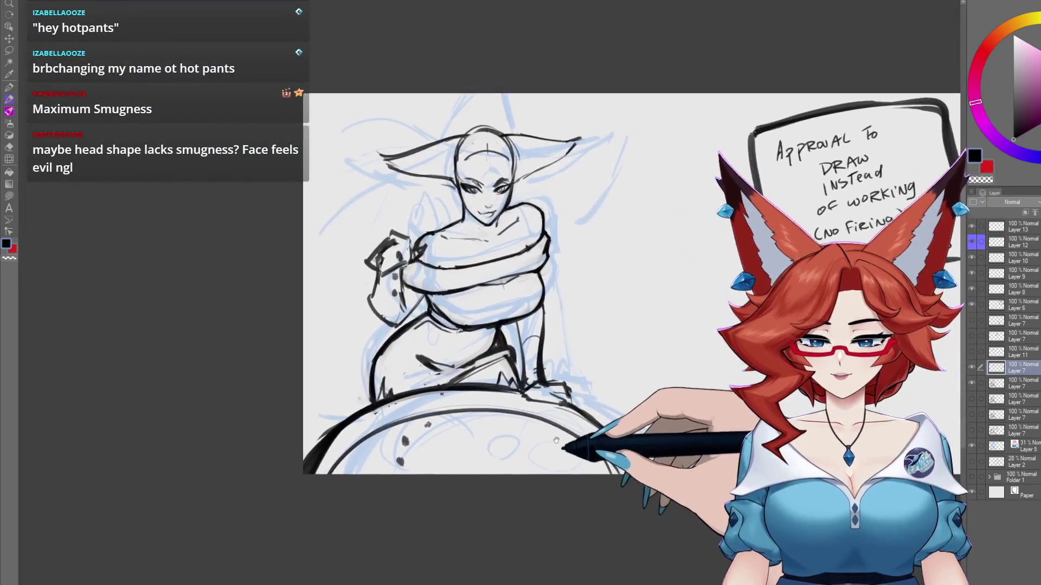
scroll(556, 441, up, 5)
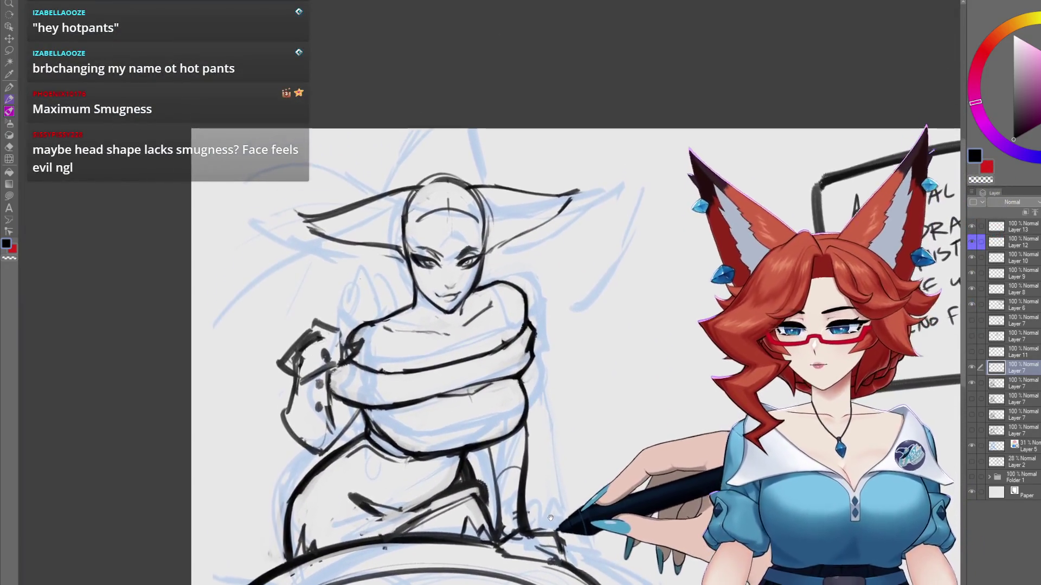
scroll(550, 518, up, 5)
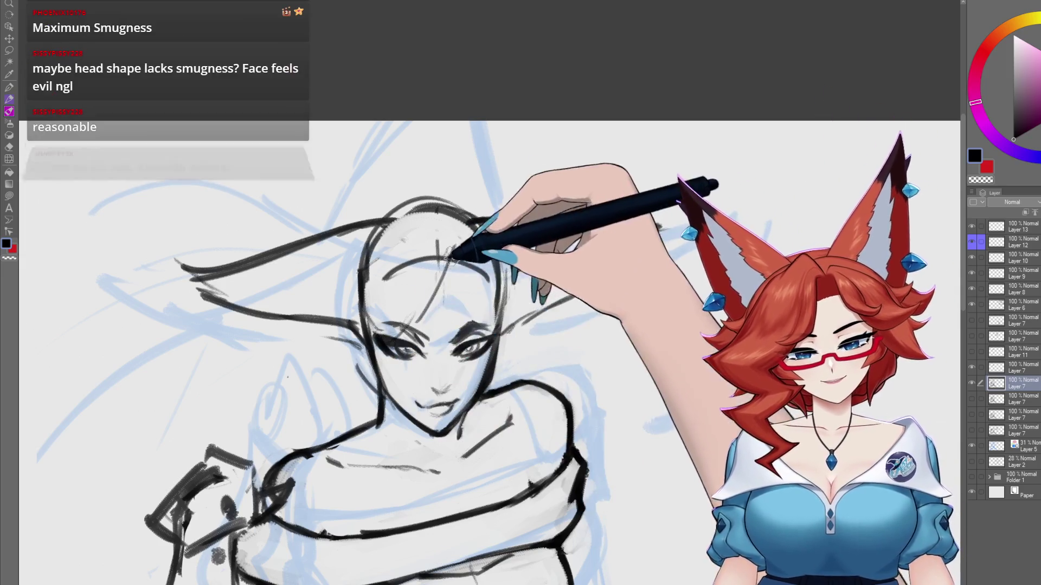
- Draw a curved line on the figure and a hair strand from the top of the head
mouse_move(297, 316)
mouse_down()
mouse_move(349, 399)
mouse_move(360, 461)
mouse_move(372, 441)
mouse_move(355, 467)
mouse_move(360, 504)
mouse_move(372, 499)
mouse_move(302, 425)
mouse_move(356, 465)
mouse_move(314, 390)
mouse_move(348, 344)
mouse_move(353, 412)
mouse_move(364, 382)
mouse_move(355, 418)
mouse_move(372, 360)
mouse_move(372, 396)
mouse_move(487, 381)
mouse_up()
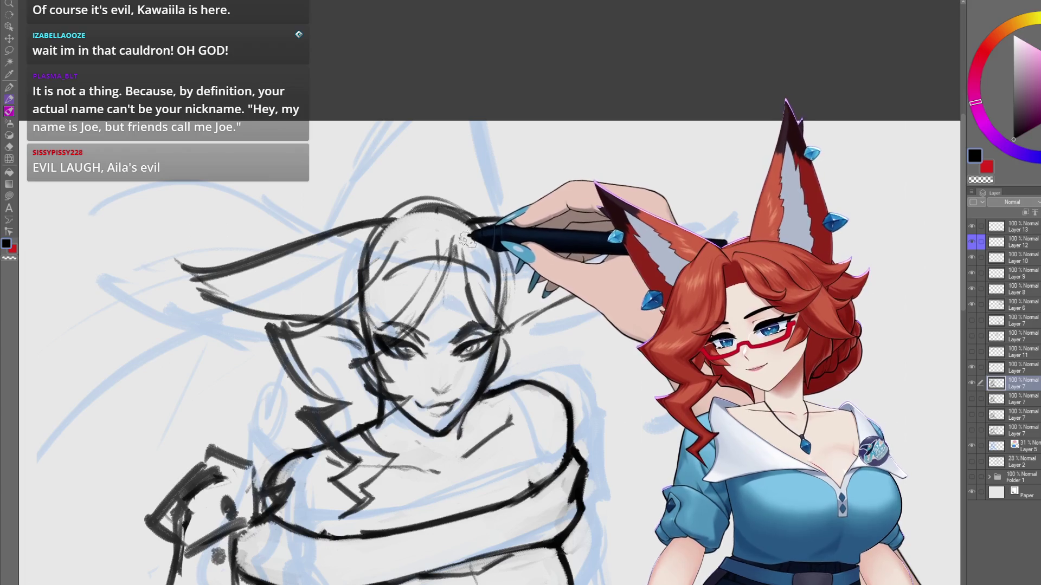
mouse_move(477, 221)
mouse_down()
mouse_move(540, 275)
mouse_move(548, 299)
mouse_up()
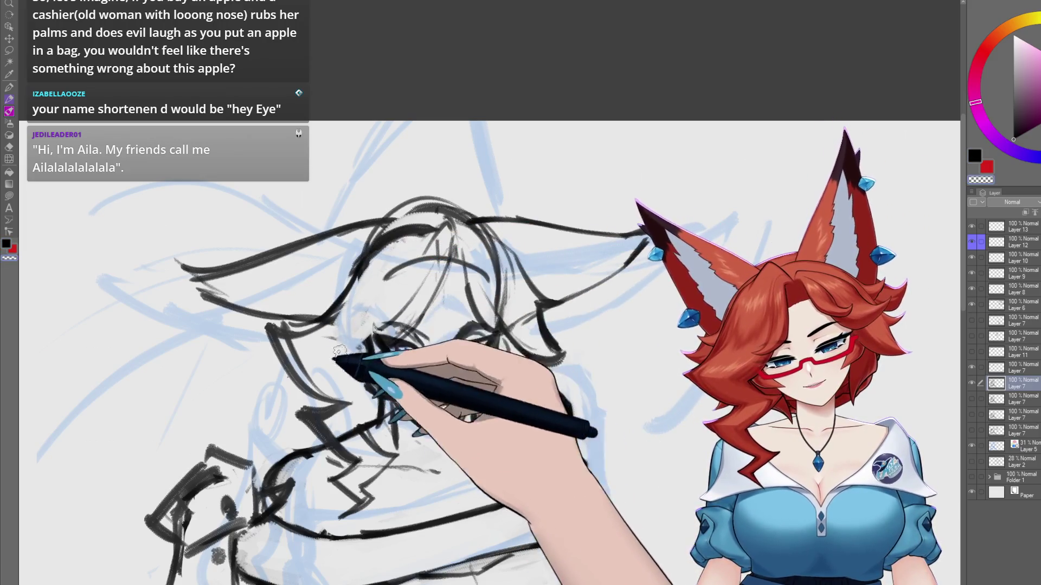
scroll(465, 248, right, 1)
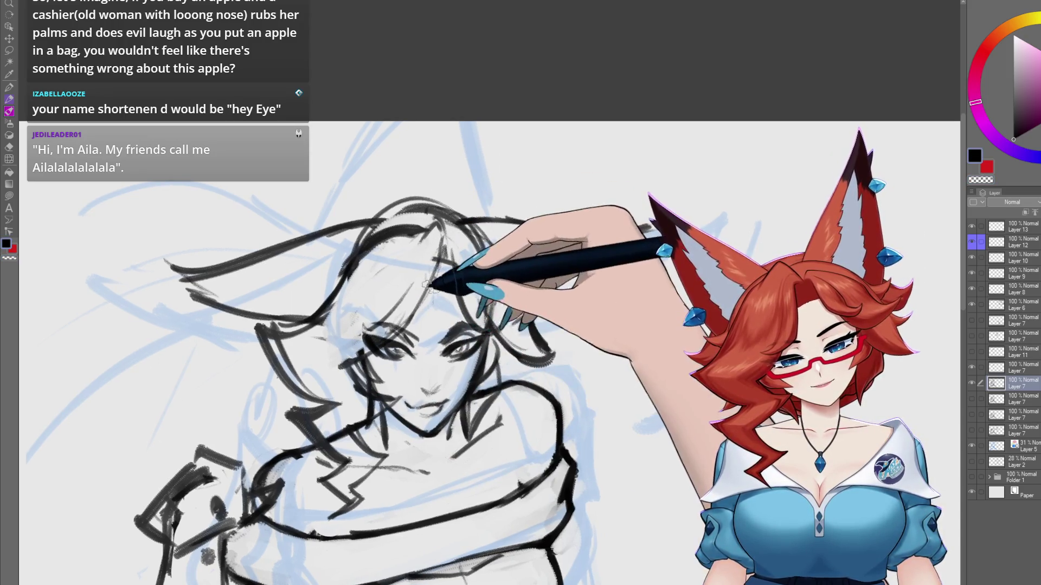
- Zoom and pan around the head and shoulders to work on the bangs and side locks
scroll(435, 292, up, 1)
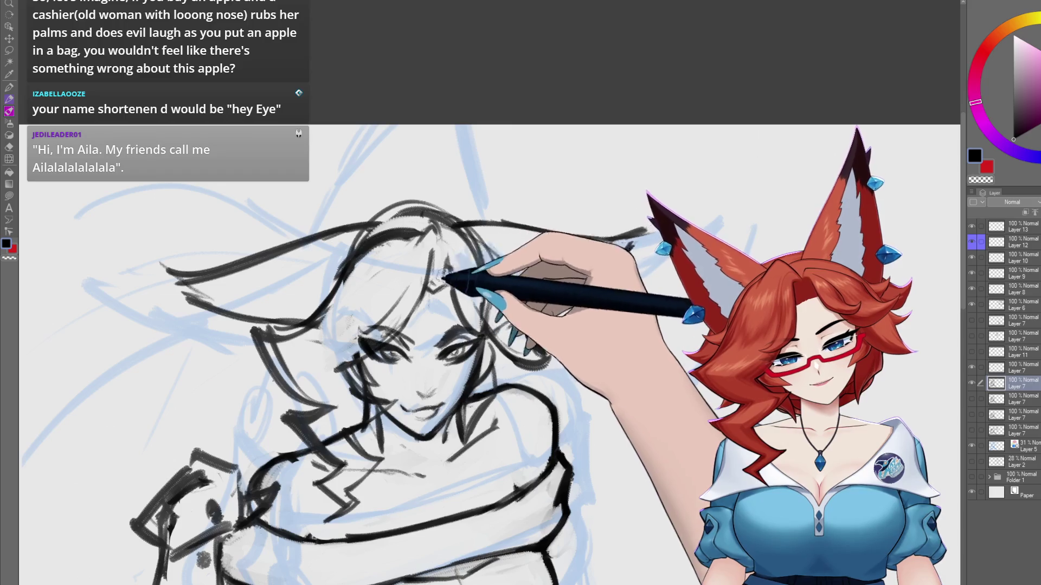
scroll(455, 244, up, 1)
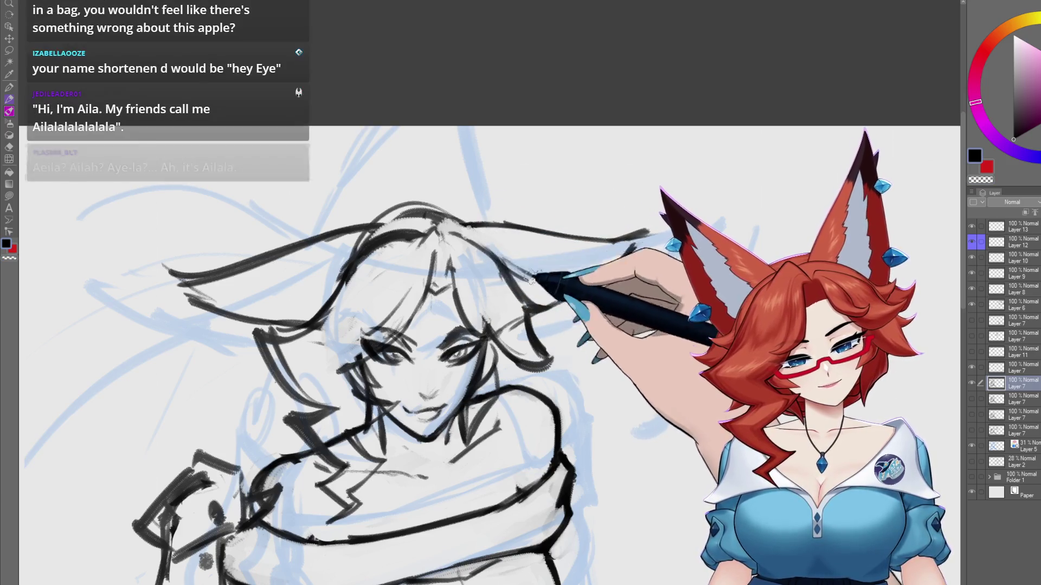
scroll(564, 277, down, 1)
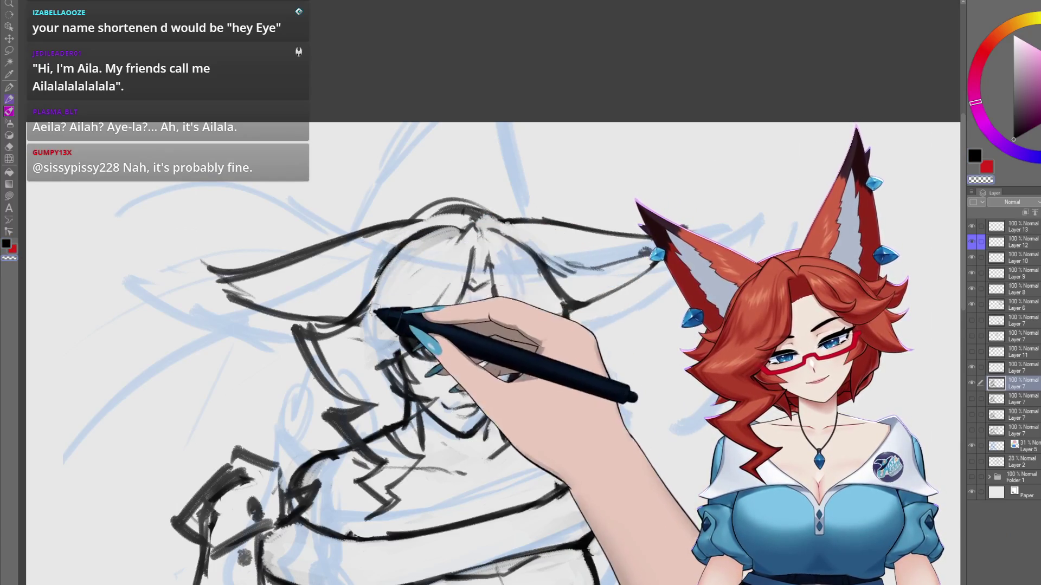
scroll(498, 230, up, 1)
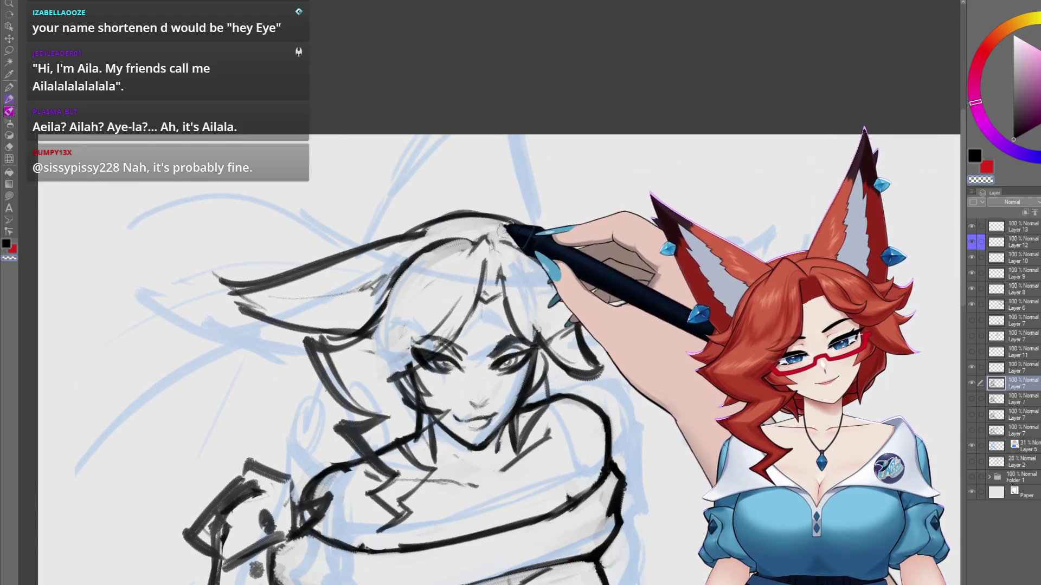
scroll(497, 228, right, 1)
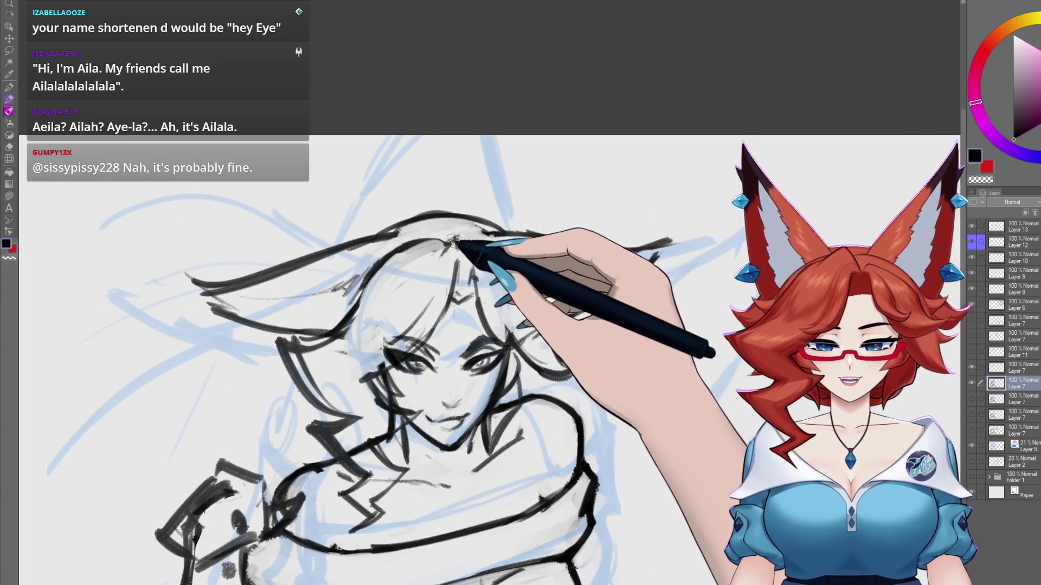
scroll(519, 484, down, 2)
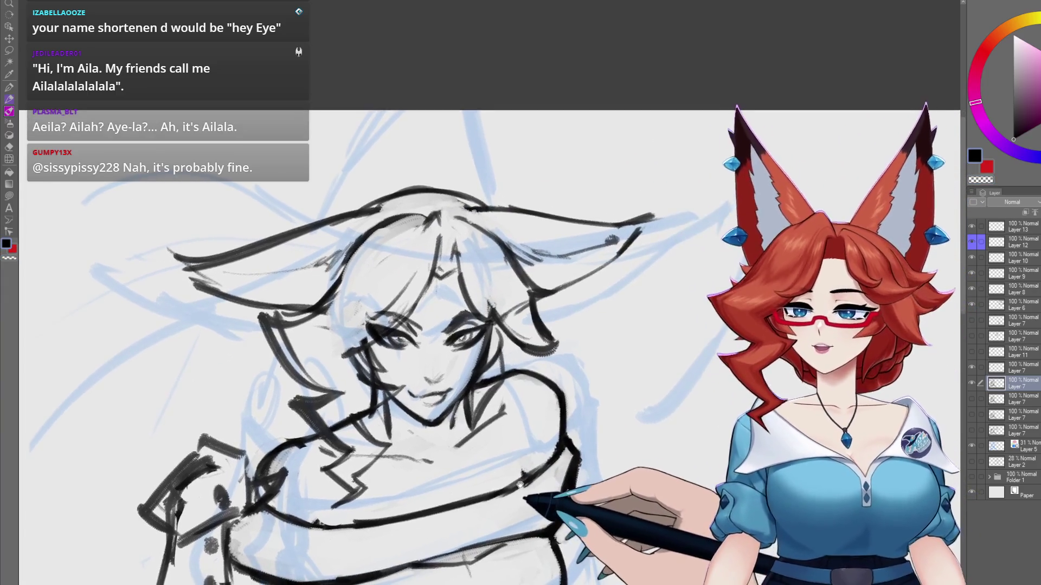
scroll(519, 484, down, 2)
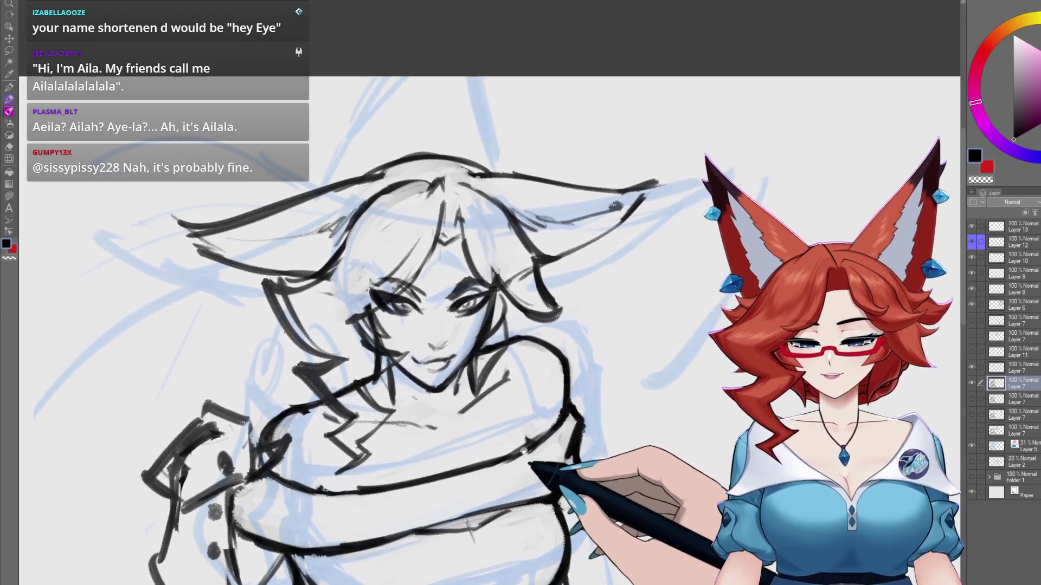
drag(523, 451, 508, 429)
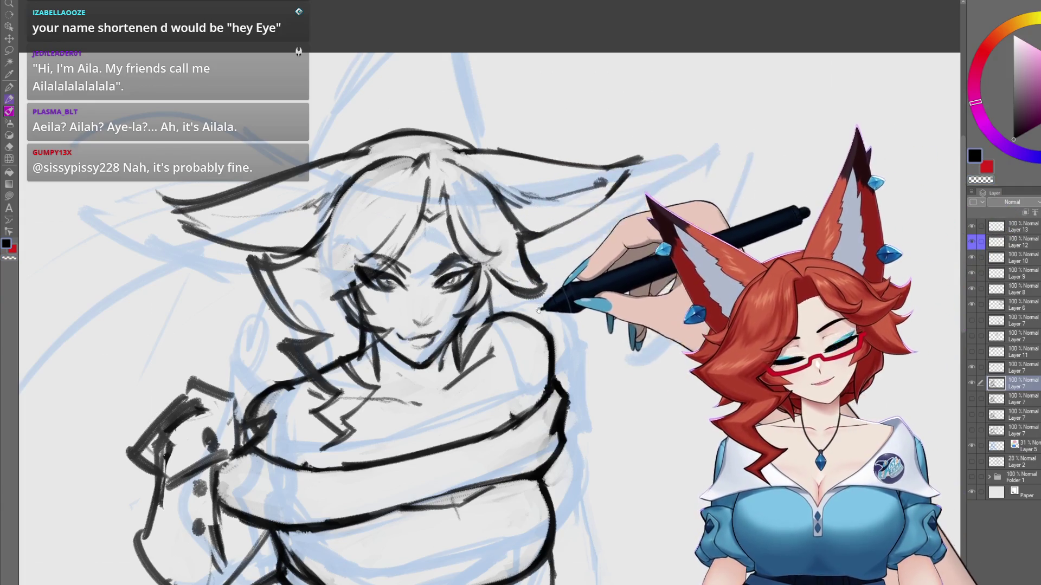
scroll(537, 308, up, 1)
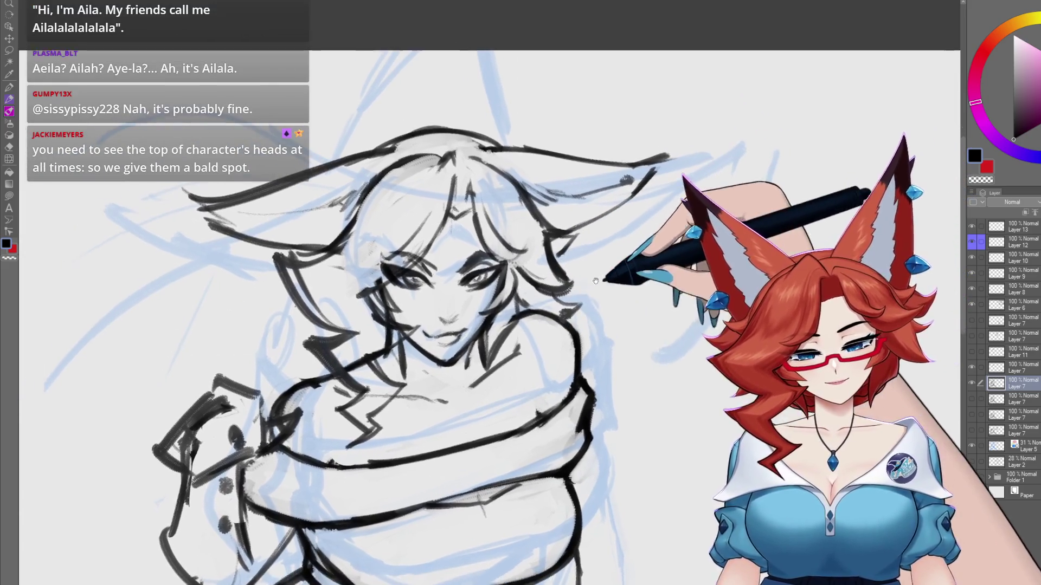
drag(539, 328, 565, 313)
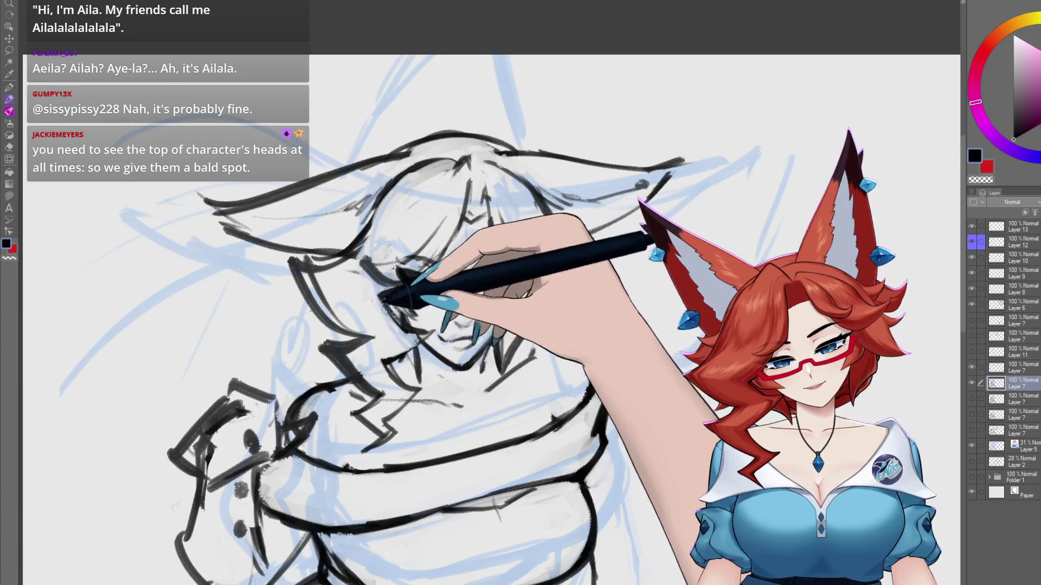
- Pan the view over the face, then zoom in on an empty patch of canvas
drag(500, 400, 474, 423)
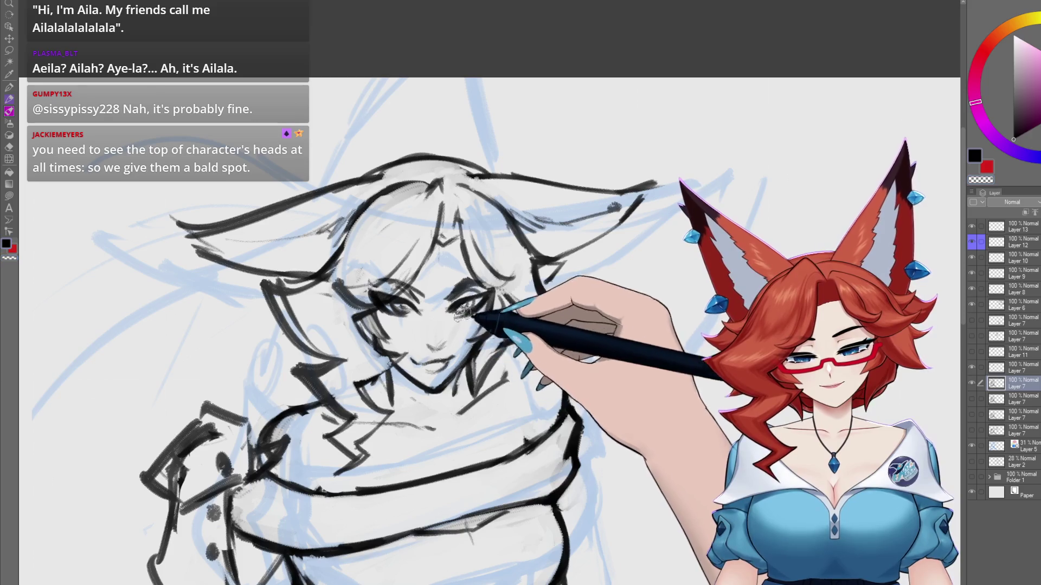
drag(437, 287, 418, 307)
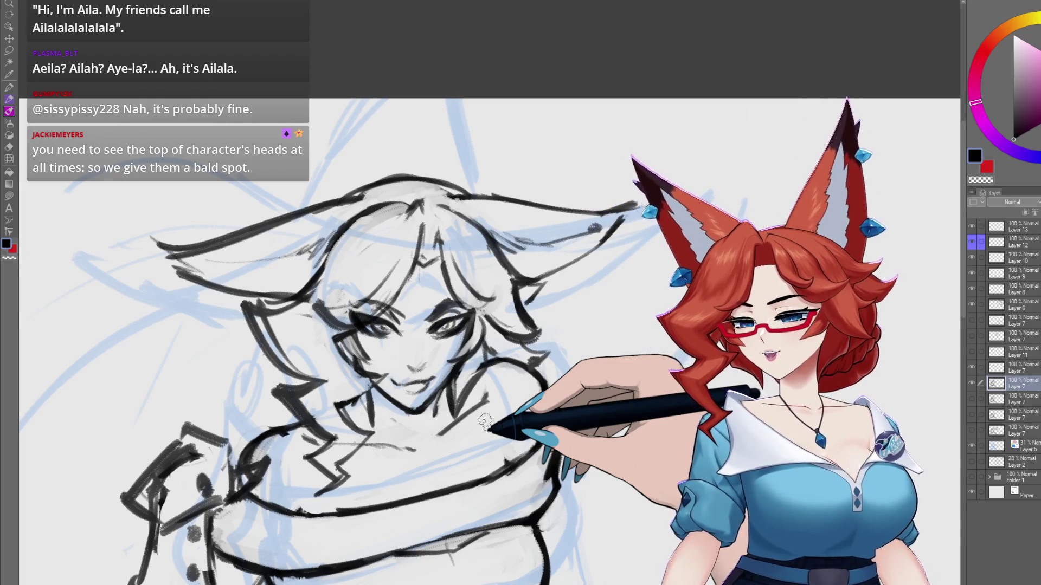
key(ctrl+plus)
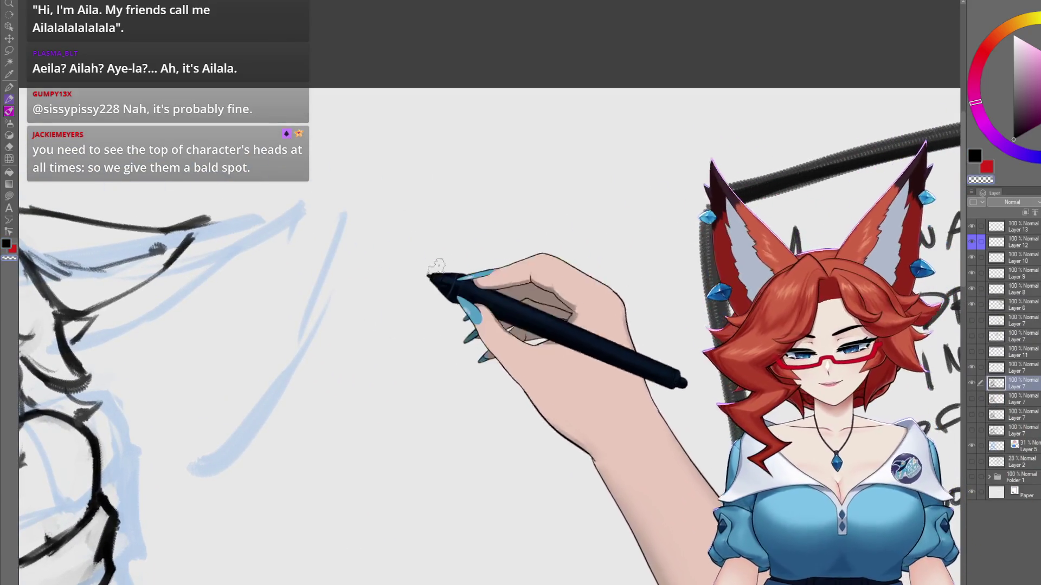
- Draw a large eye outline with a dark pupil and erase a white highlight into it
mouse_move(377, 326)
mouse_down()
mouse_move(534, 255)
mouse_move(557, 295)
mouse_move(384, 347)
mouse_move(488, 393)
mouse_up()
mouse_move(445, 290)
mouse_down()
mouse_move(428, 367)
mouse_move(437, 347)
mouse_up()
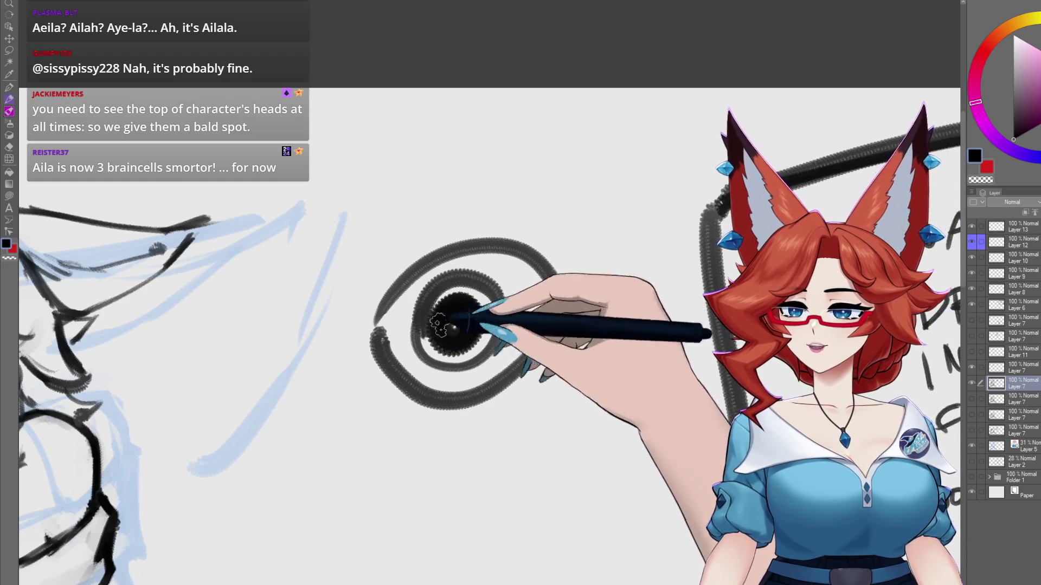
drag(427, 323, 432, 308)
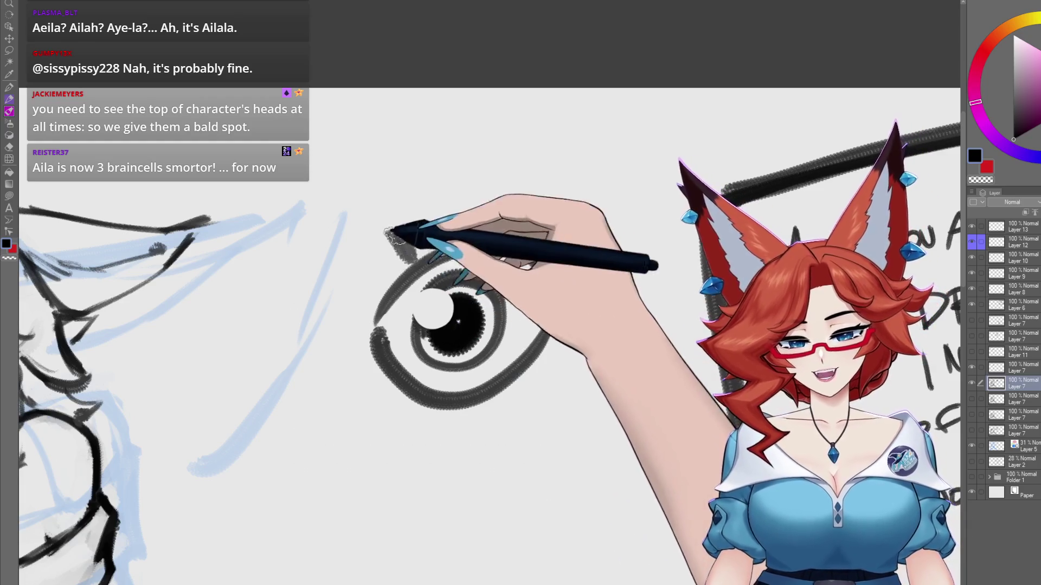
- Add five eyelashes around the eye and centre the doodle in view
drag(390, 233, 412, 257)
drag(507, 206, 496, 236)
drag(577, 233, 551, 282)
drag(347, 298, 377, 303)
mouse_move(625, 442)
mouse_down()
mouse_move(586, 442)
mouse_move(586, 504)
mouse_move(584, 477)
mouse_up()
scroll(587, 504, up, 2)
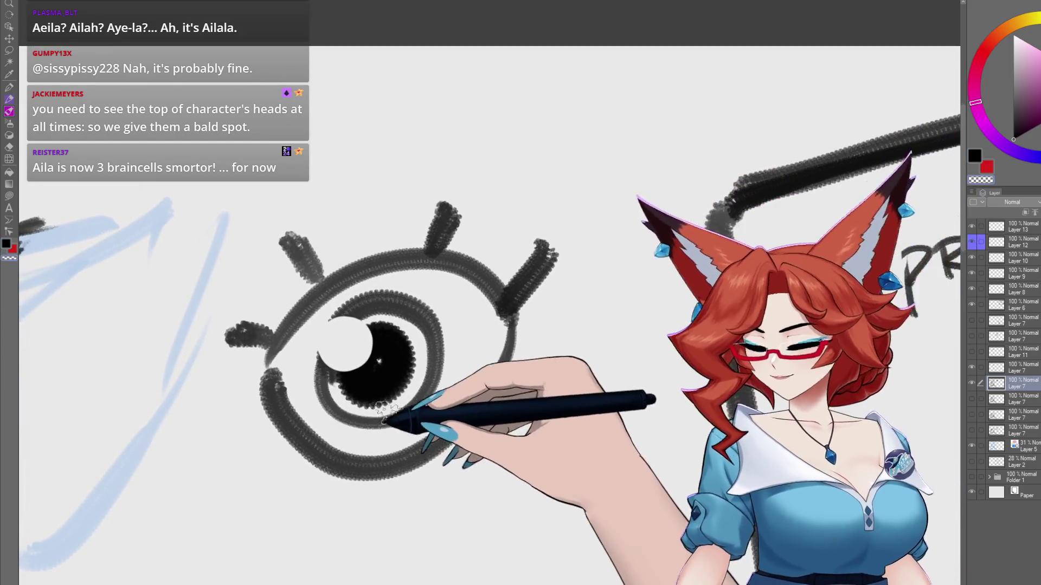
mouse_move(505, 494)
mouse_down()
mouse_move(505, 482)
mouse_move(590, 456)
mouse_move(609, 418)
mouse_up()
scroll(609, 418, down, 3)
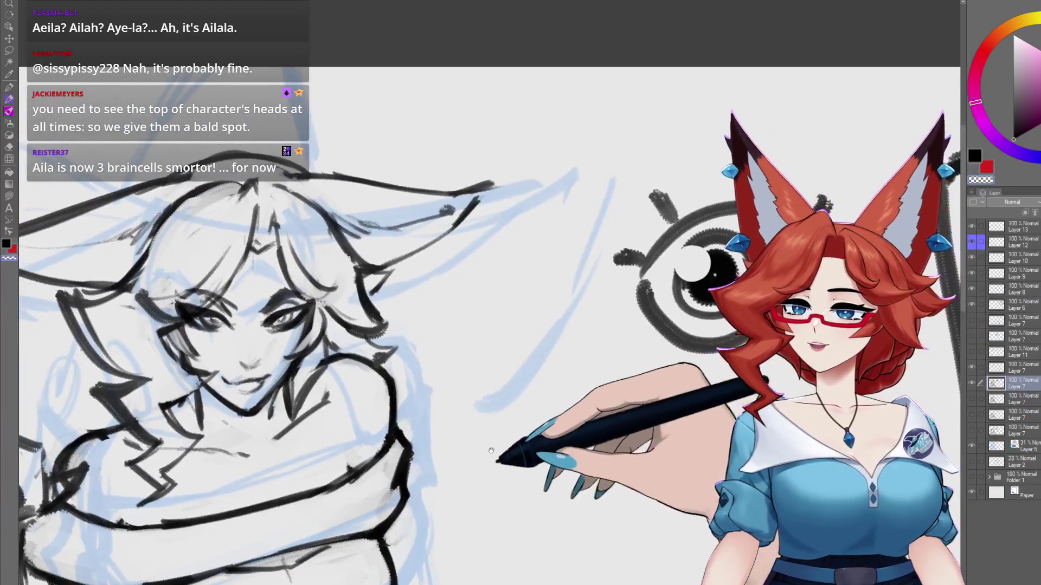
scroll(496, 446, up, 2)
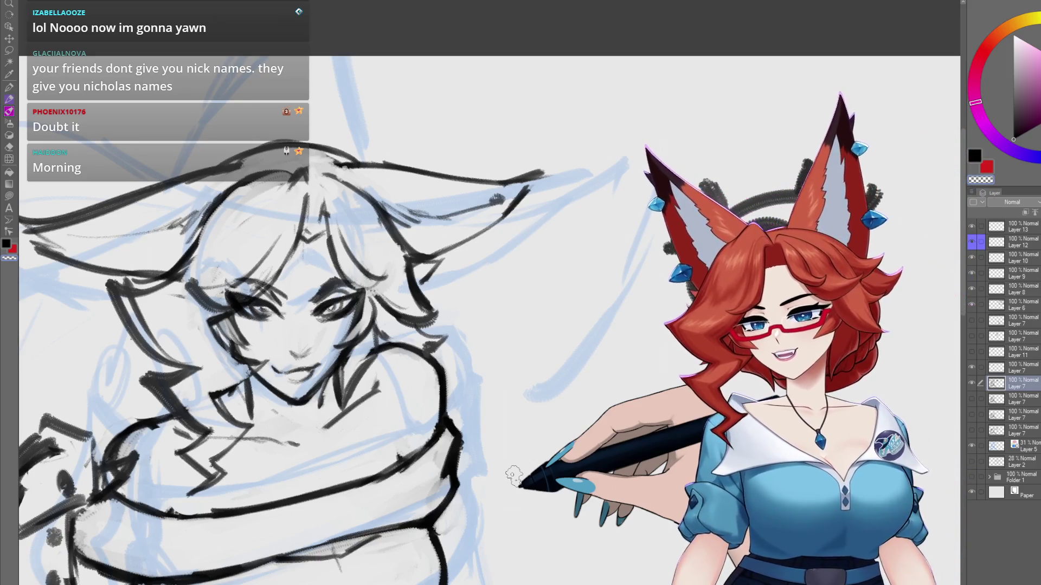
drag(428, 370, 502, 392)
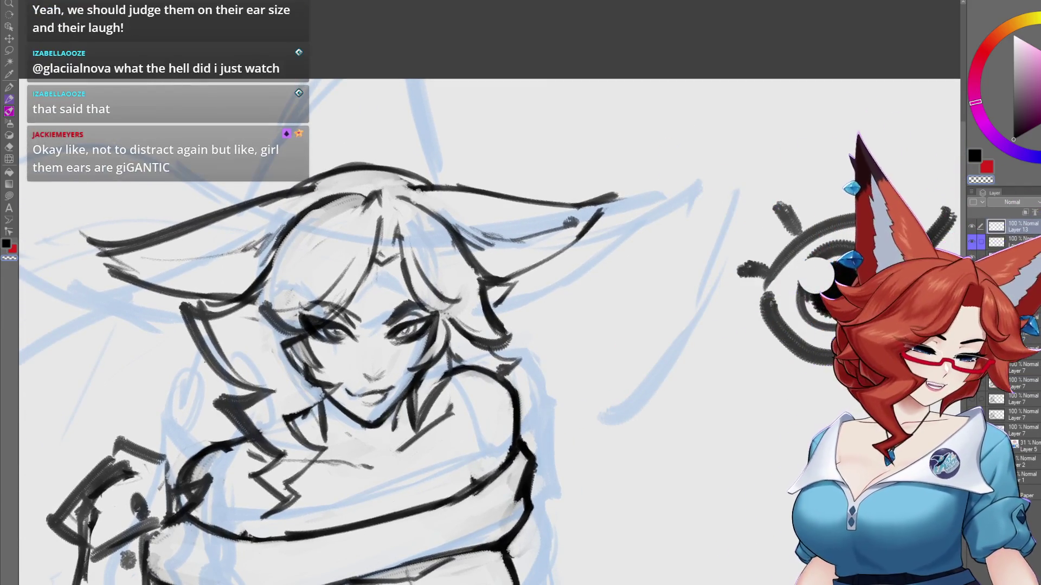
- Add a new raster layer, make Layer 7 active, and pan to show the whole figure
click(1024, 212)
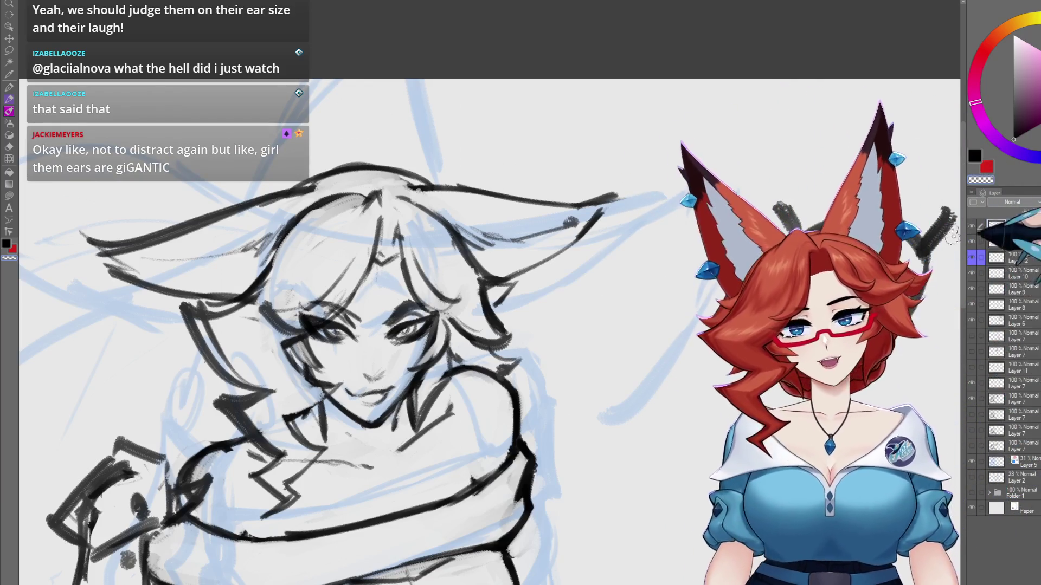
click(1014, 399)
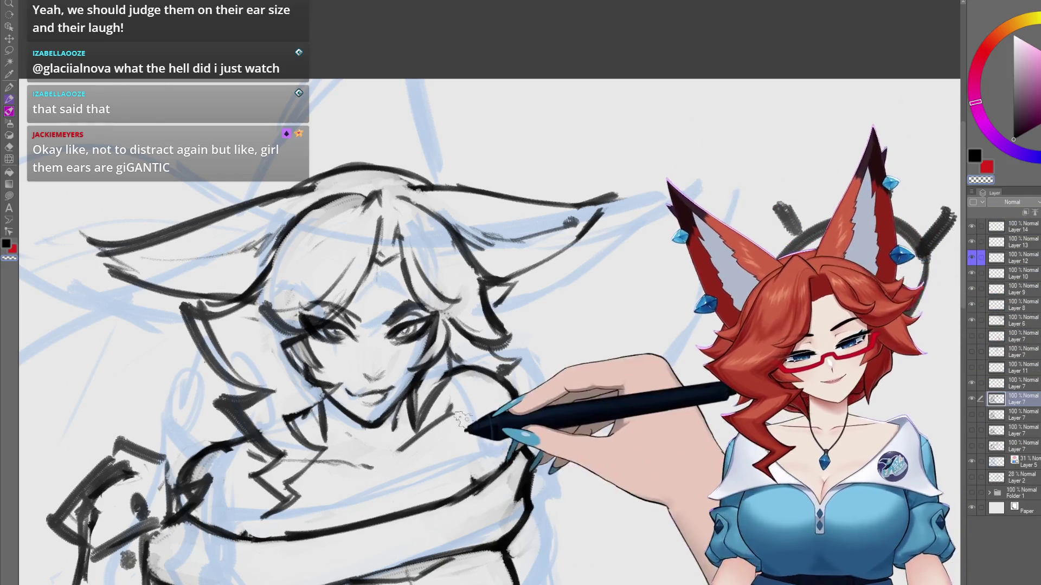
drag(514, 505, 546, 363)
scroll(546, 363, down, 5)
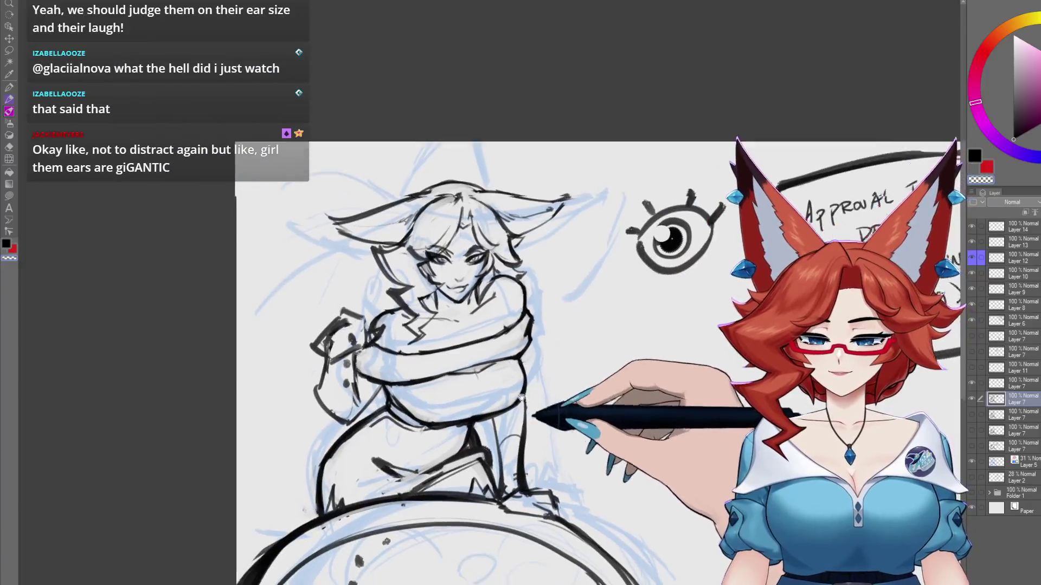
drag(521, 398, 510, 363)
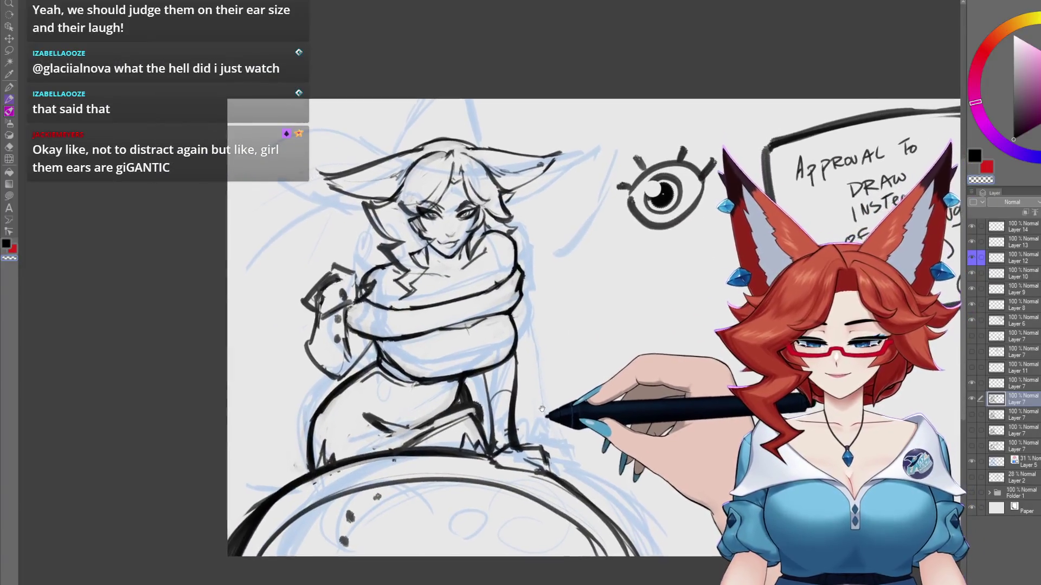
- Zoom back in, then switch to the finished witch illustration in the other document
drag(541, 420, 539, 440)
scroll(539, 440, up, 3)
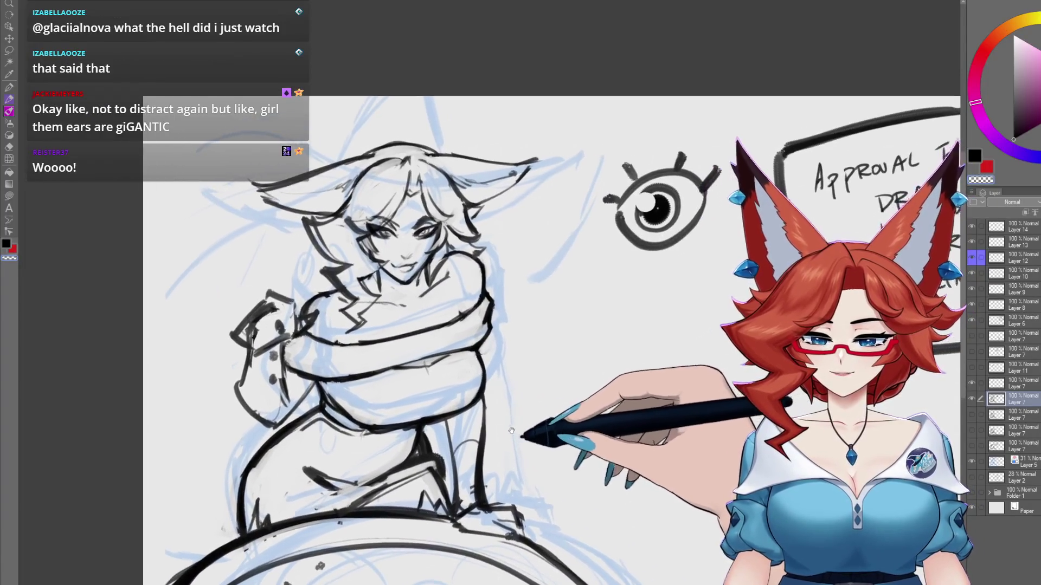
click(93, 1)
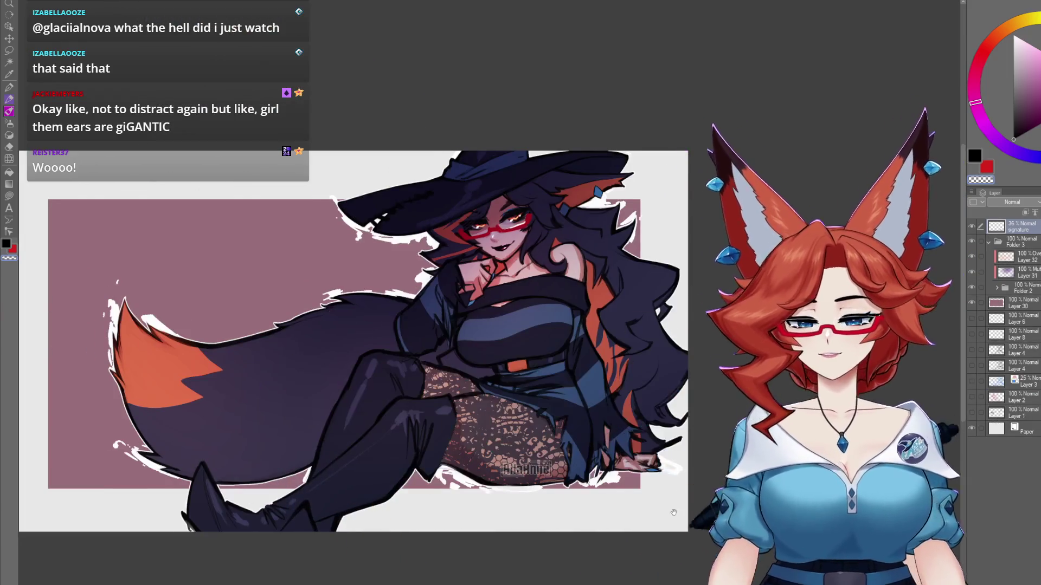
- Scroll the view back up to the woman's sketch on the sphere
scroll(631, 500, up, 2)
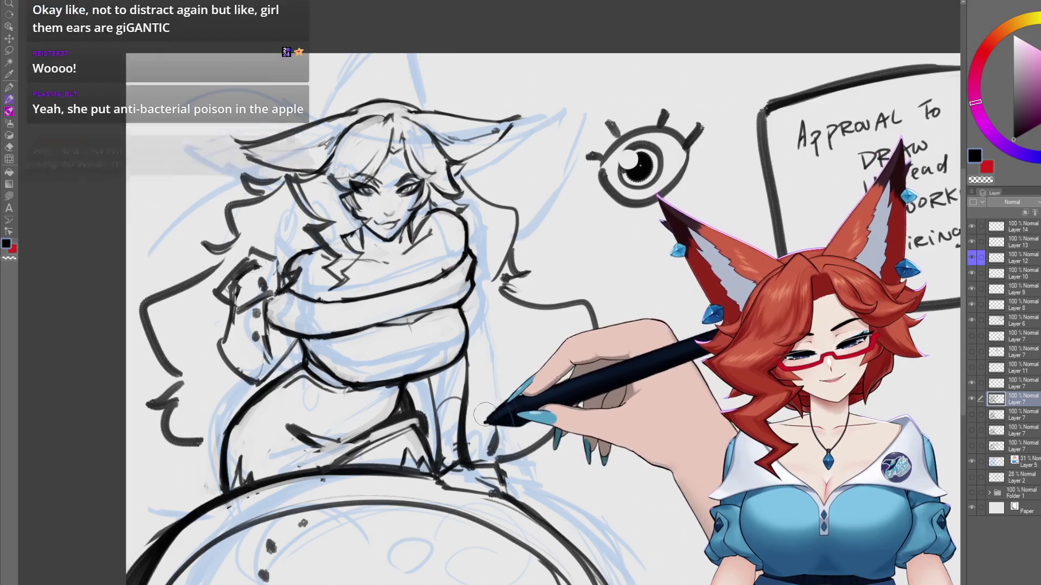
- Ink long hair outline strokes down the woman's right side, then her left side
drag(597, 320, 566, 431)
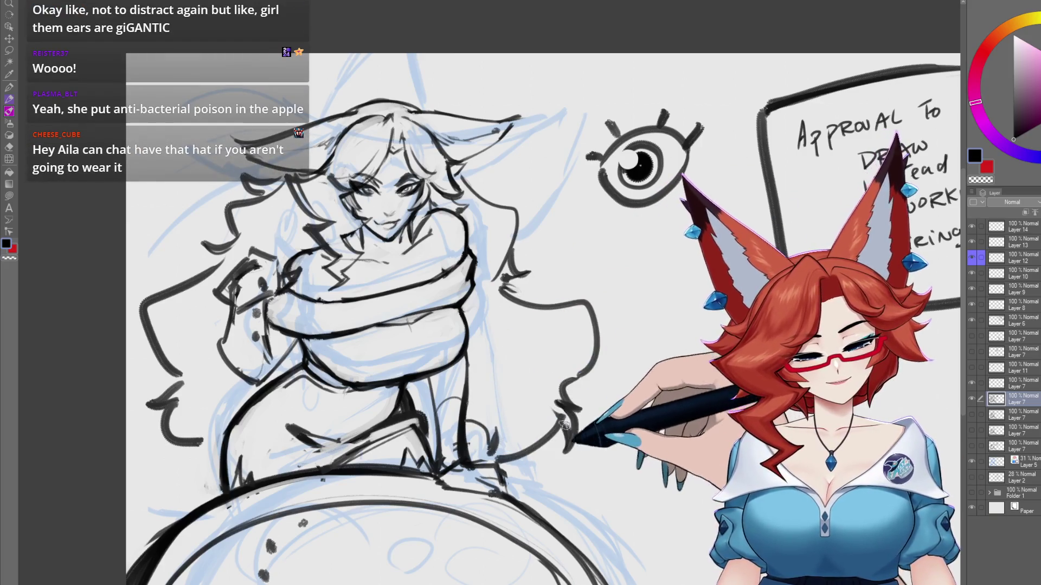
drag(484, 360, 532, 392)
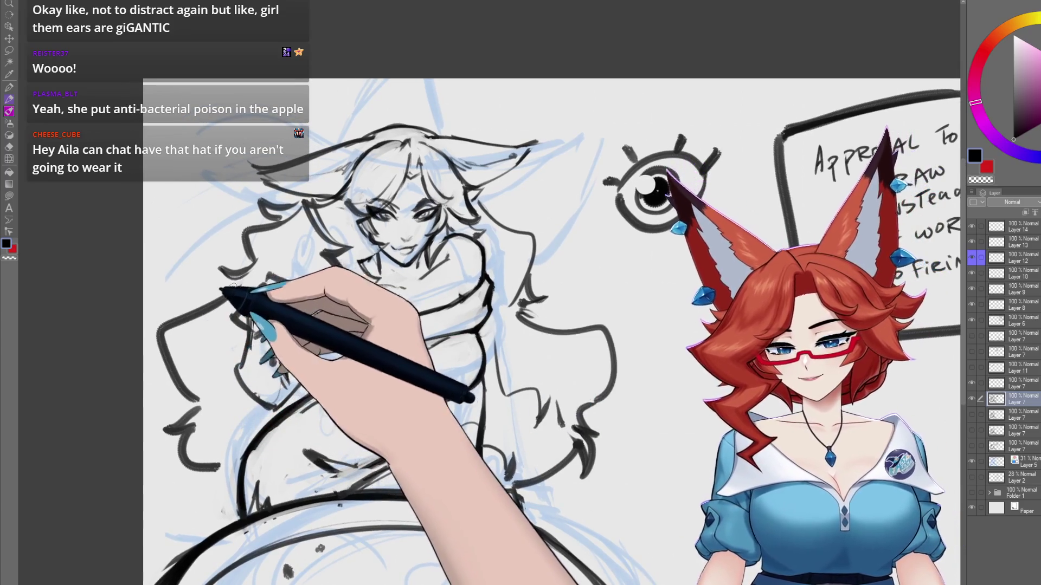
drag(149, 317, 158, 390)
drag(238, 314, 304, 287)
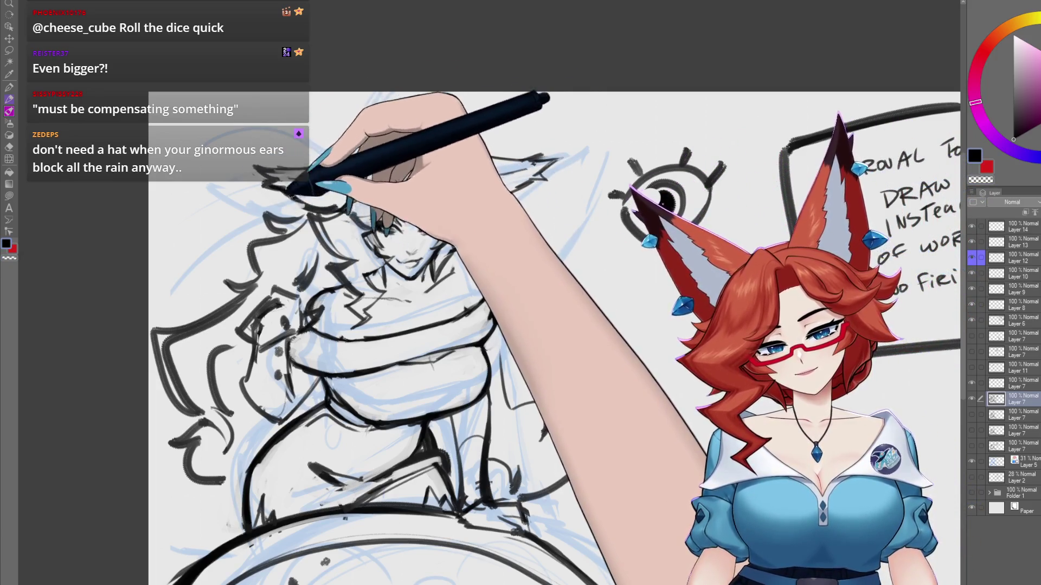
drag(589, 284, 573, 289)
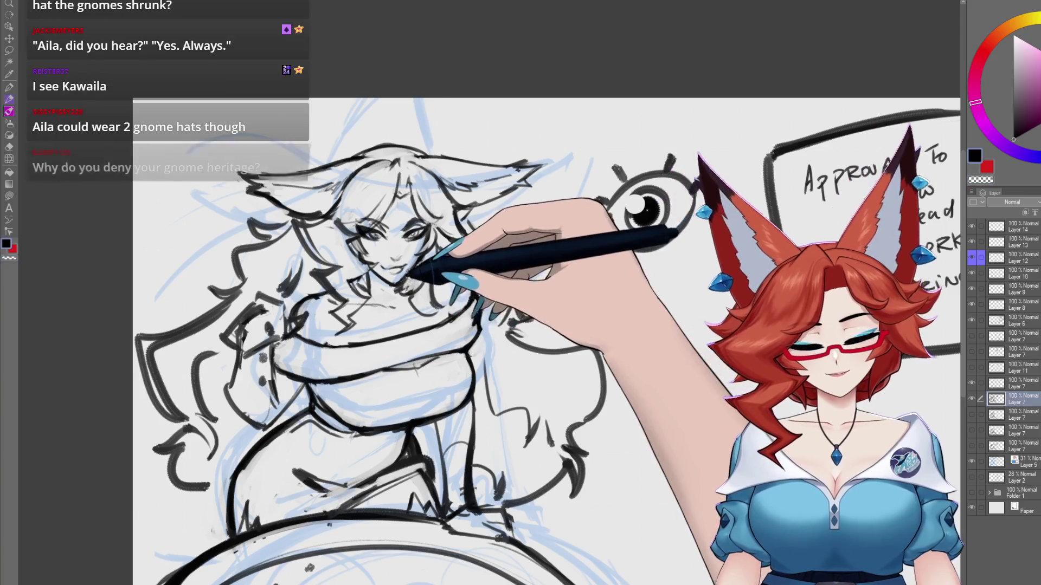
- Shift the view slightly over the sketch to keep refining the hair and face
drag(465, 283, 472, 288)
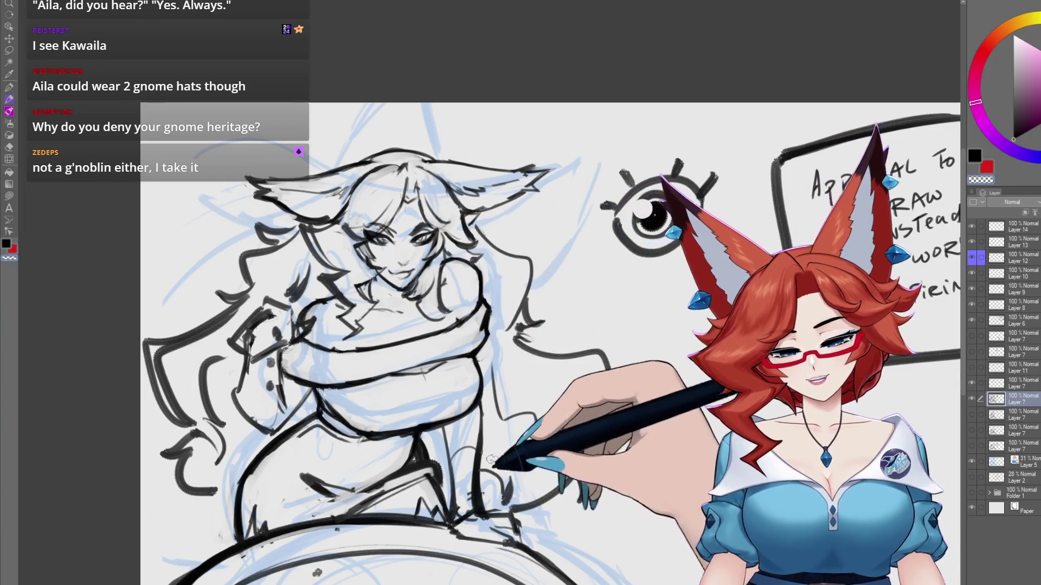
- Select Layer 14 and create the new empty Layer 15 above it
mouse_move(515, 418)
mouse_down()
mouse_move(552, 453)
mouse_move(532, 450)
mouse_up()
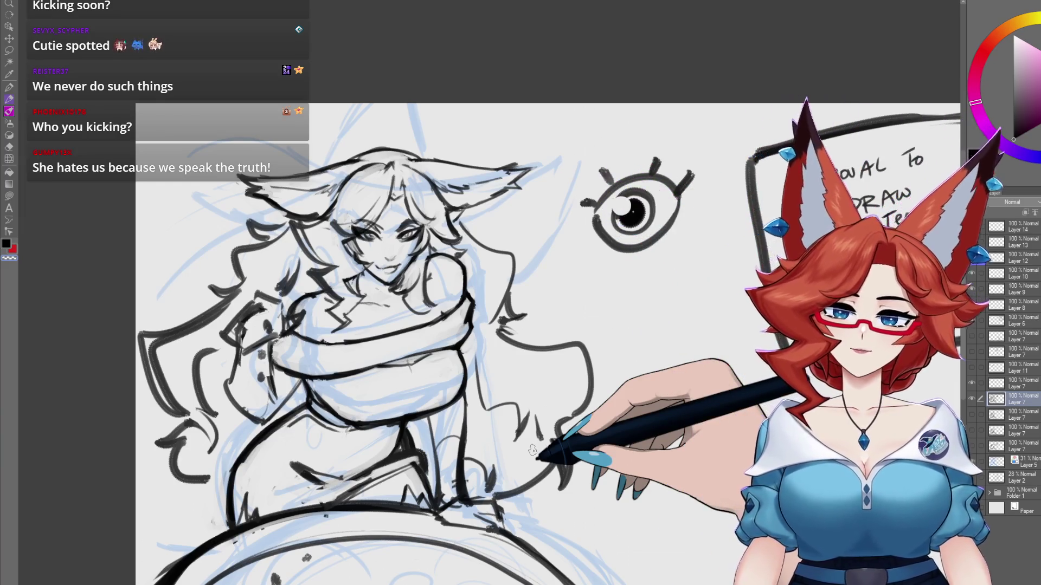
click(1024, 230)
click(1025, 212)
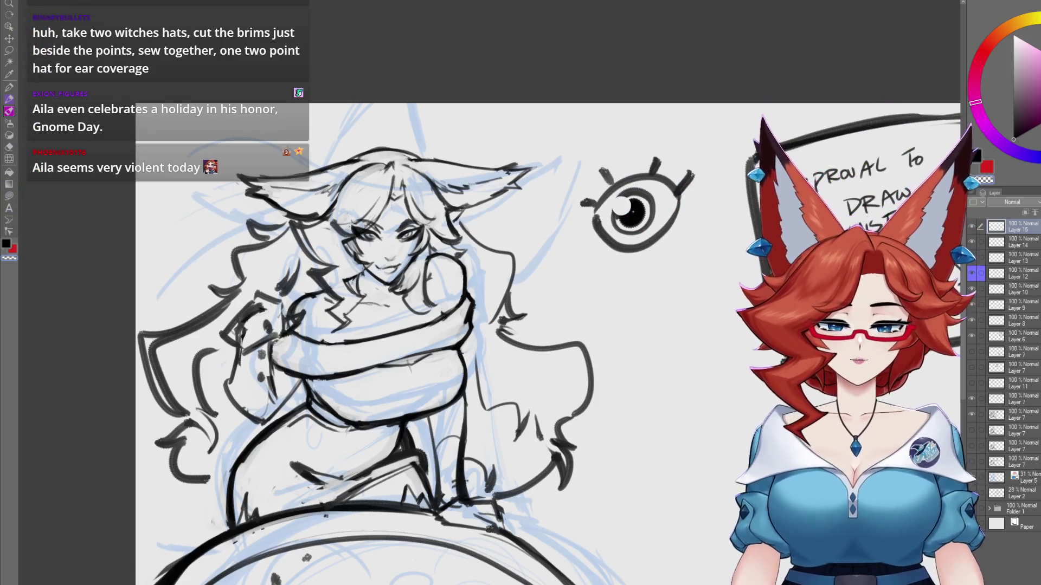
- In blank canvas below the sign, sketch the hat's left pointed ear peak and wide brim
mouse_move(740, 522)
mouse_down()
mouse_move(596, 490)
mouse_move(539, 442)
mouse_move(507, 465)
mouse_move(511, 455)
mouse_move(477, 418)
mouse_up()
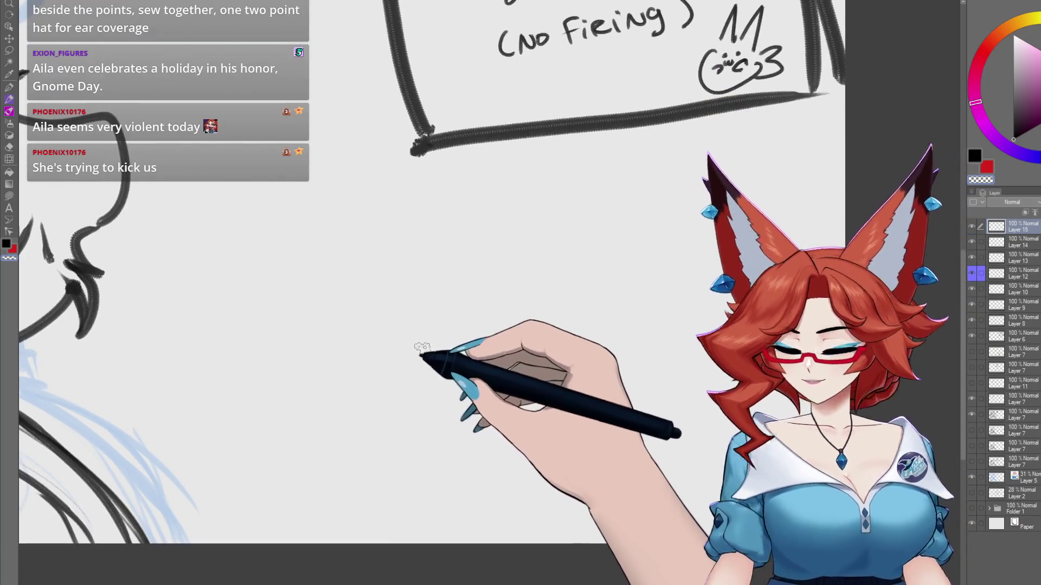
mouse_move(434, 331)
mouse_down()
mouse_move(447, 400)
mouse_move(437, 347)
mouse_up()
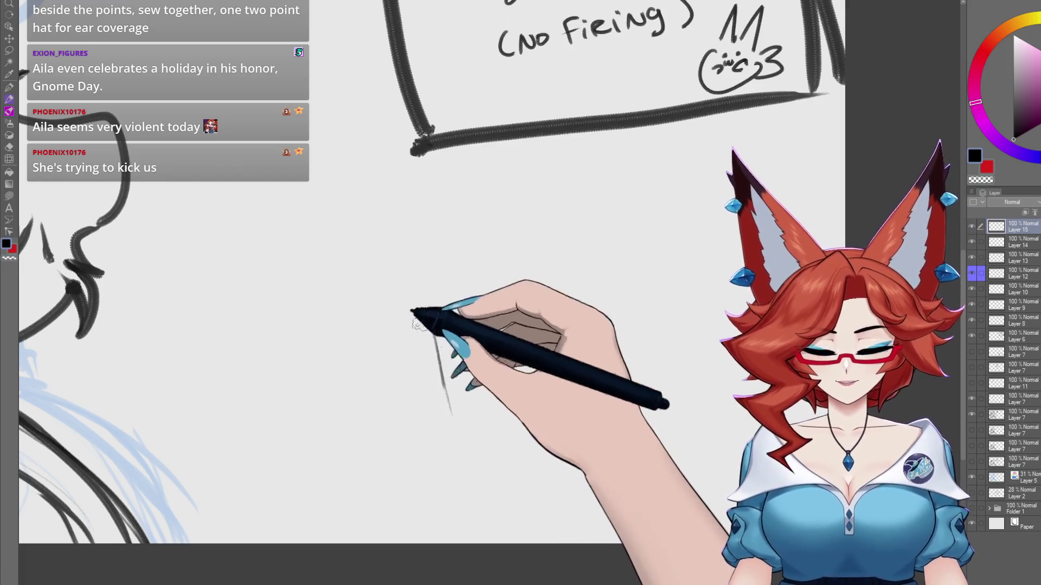
drag(339, 214, 418, 341)
mouse_move(325, 205)
mouse_down()
mouse_move(314, 383)
mouse_move(427, 350)
mouse_up()
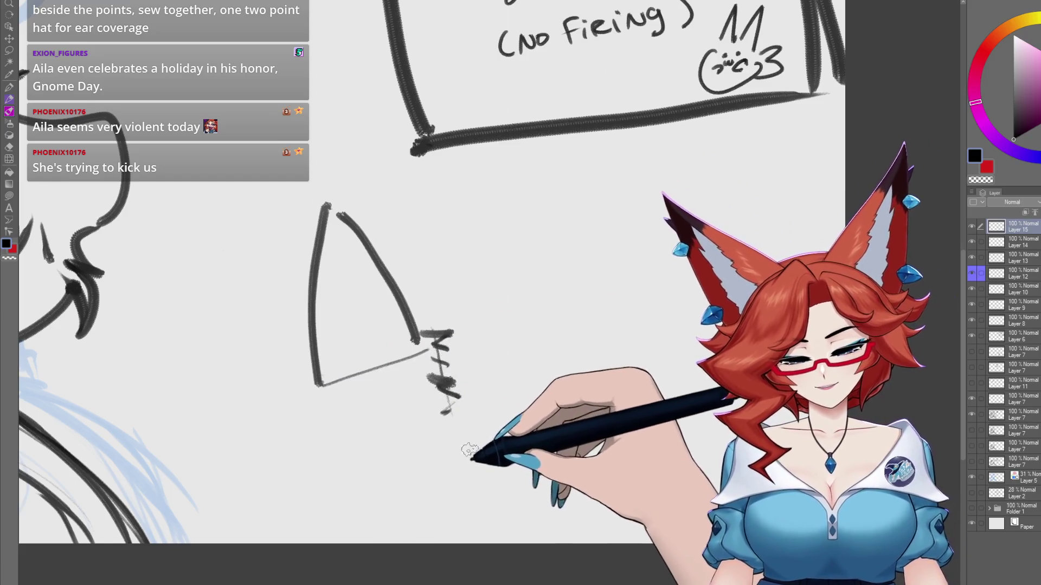
mouse_move(312, 363)
mouse_down()
mouse_move(253, 416)
mouse_move(447, 439)
mouse_move(623, 511)
mouse_up()
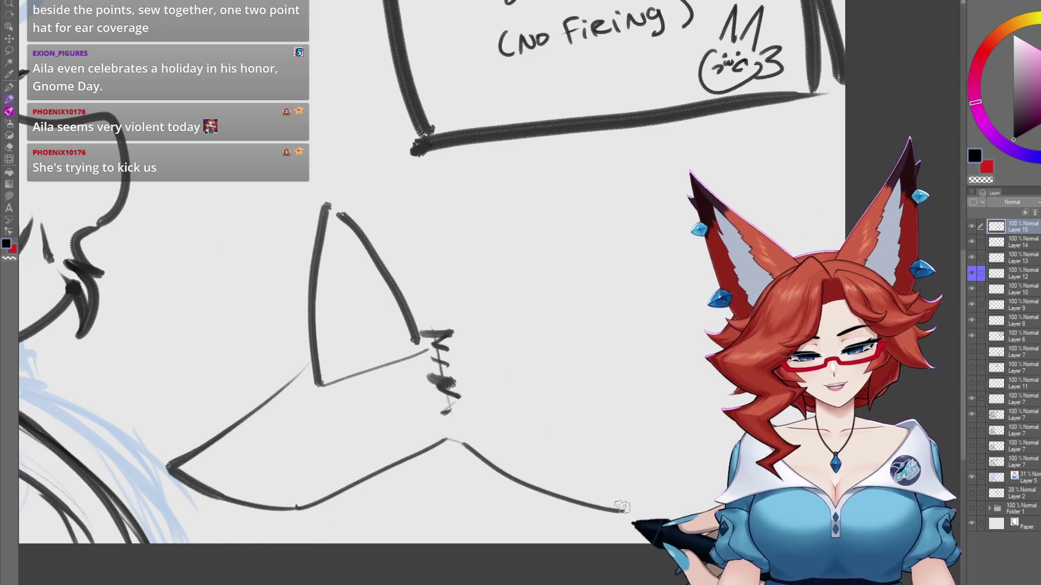
- Draw the hat's right ear peak and add inner-ear strokes to both peaks
drag(466, 328, 566, 259)
drag(570, 261, 564, 309)
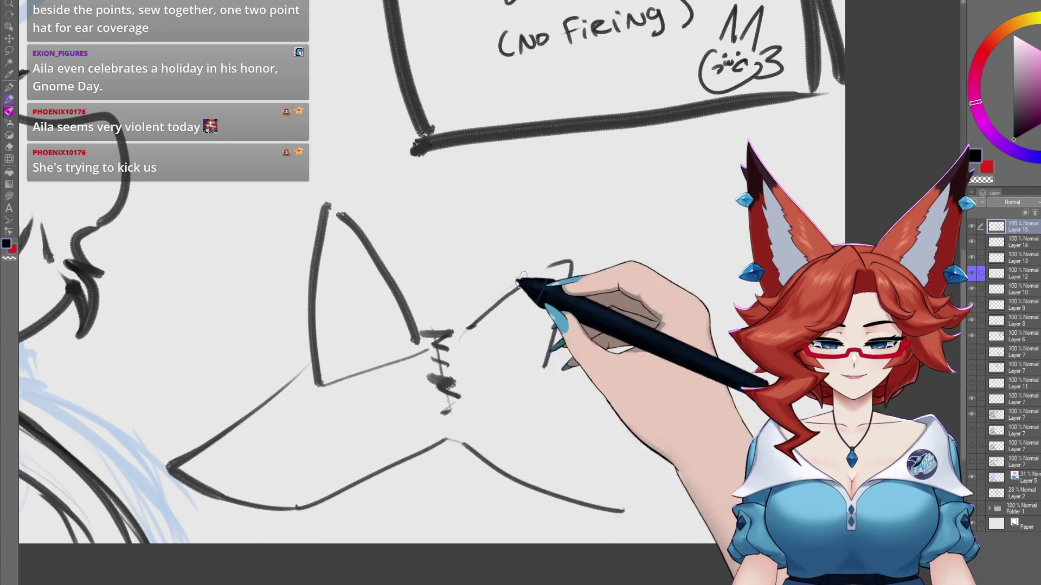
drag(518, 342, 541, 358)
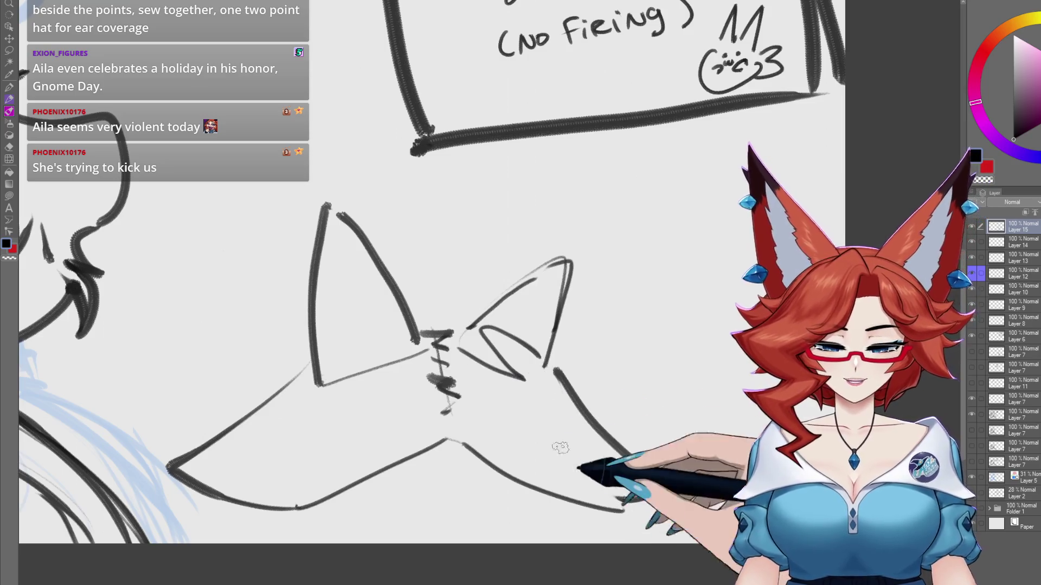
drag(336, 372, 407, 347)
drag(404, 325, 319, 351)
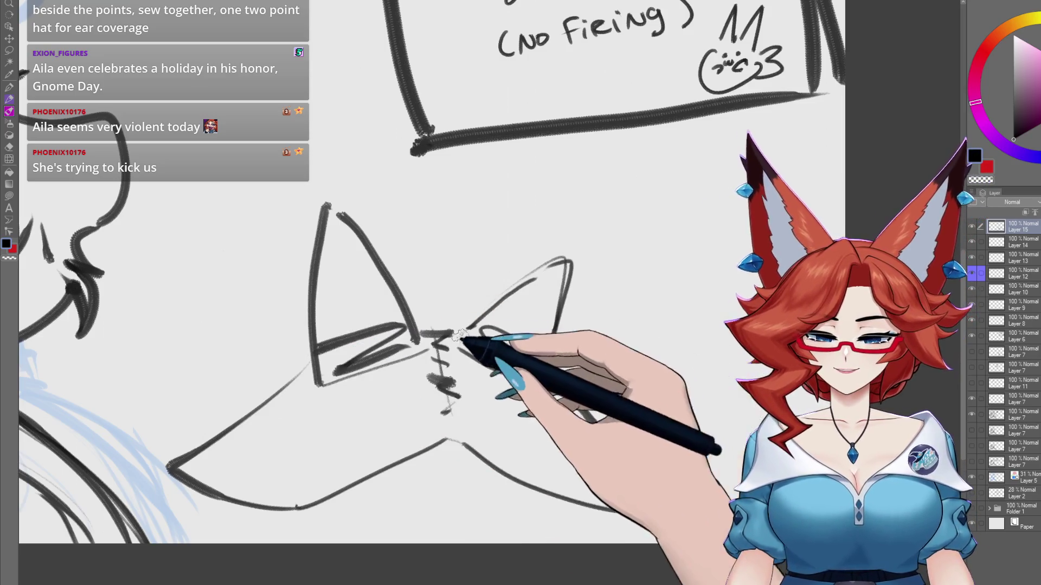